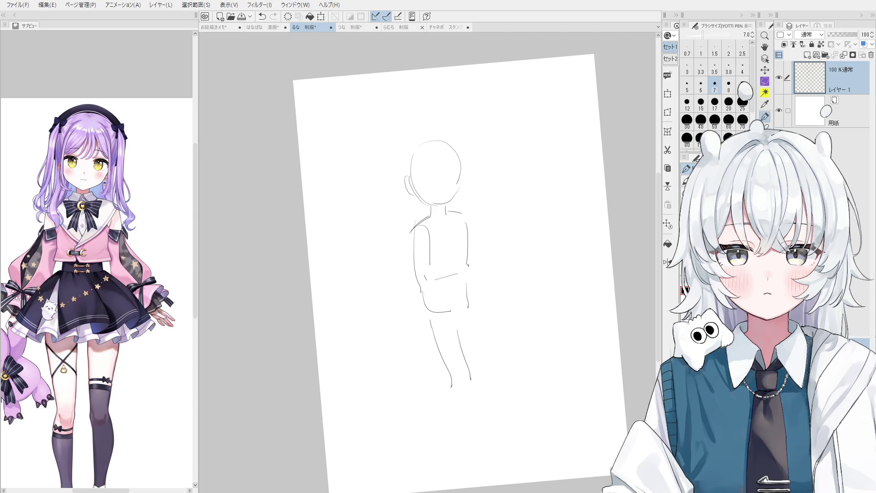
Step: Erase the leg lines below the hips and retry redrawing the legs, undoing failed strokes
{"action": "key", "text": "e"}
{"action": "left_click_drag", "start_coordinate": [440, 348], "coordinate": [456, 378]}
{"action": "key", "text": "p"}
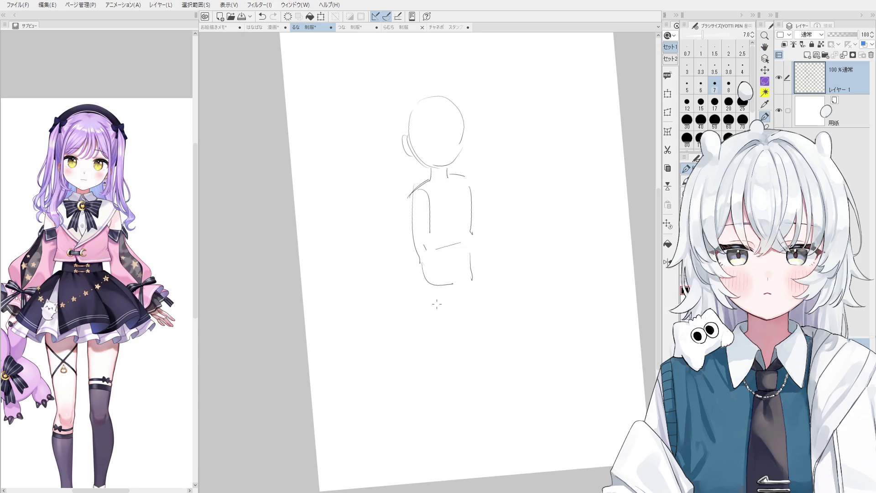
{"action": "left_click_drag", "start_coordinate": [424, 280], "coordinate": [448, 367]}
{"action": "key", "text": "ctrl+z"}
{"action": "left_click_drag", "start_coordinate": [425, 276], "coordinate": [450, 354]}
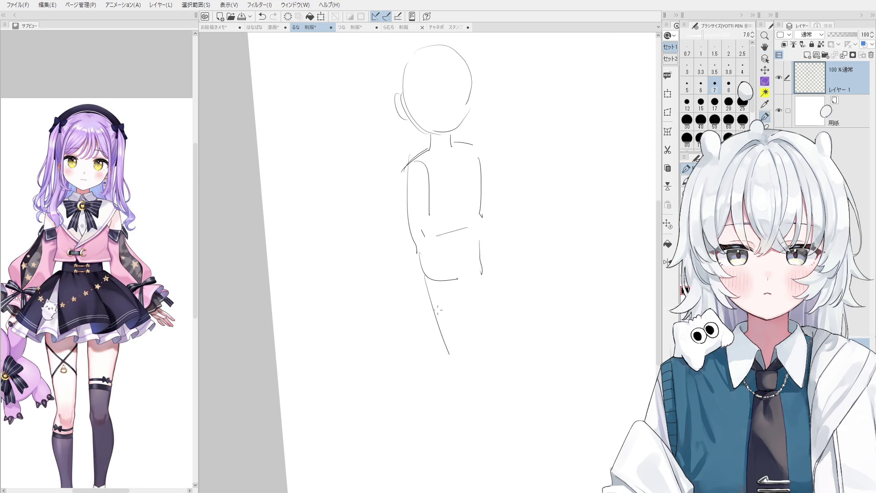
{"action": "left_click_drag", "start_coordinate": [420, 254], "coordinate": [470, 347]}
{"action": "key", "text": "ctrl+z"}
{"action": "mouse_move", "coordinate": [458, 284]}
{"action": "left_mouse_down"}
{"action": "mouse_move", "coordinate": [478, 360]}
{"action": "mouse_move", "coordinate": [473, 349]}
{"action": "mouse_move", "coordinate": [478, 360]}
{"action": "mouse_move", "coordinate": [465, 372]}
{"action": "left_mouse_up"}
{"action": "key", "text": "ctrl+z"}
{"action": "key", "text": "ctrl+z"}
Step: Wipe the entire figure sketch off Layer 1 with a large eraser
{"action": "scroll", "coordinate": [482, 359], "scroll_direction": "up", "scroll_amount": 1}
{"action": "scroll", "coordinate": [482, 358], "scroll_direction": "down", "scroll_amount": 1}
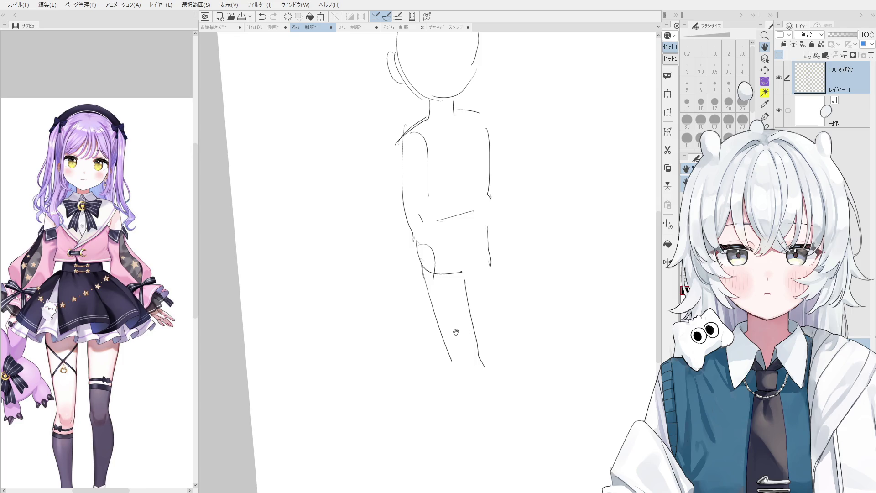
{"action": "left_click_drag", "start_coordinate": [455, 321], "coordinate": [458, 339]}
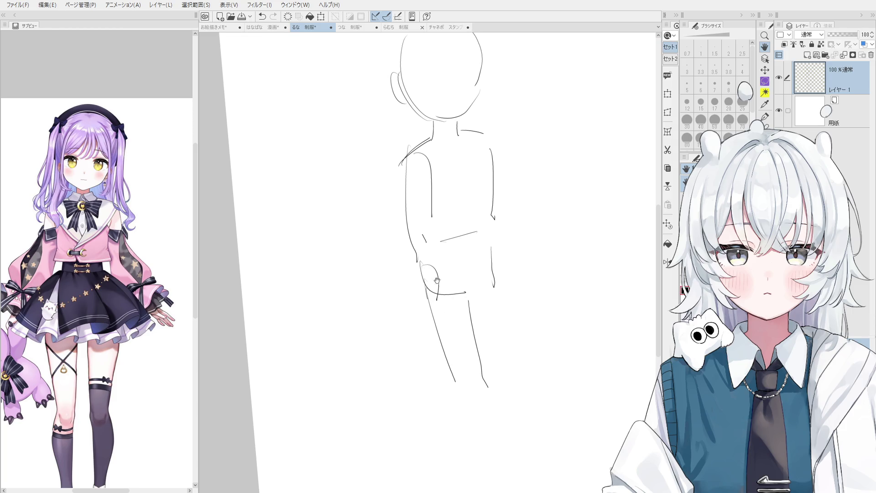
{"action": "key", "text": "e"}
{"action": "key", "text": "p"}
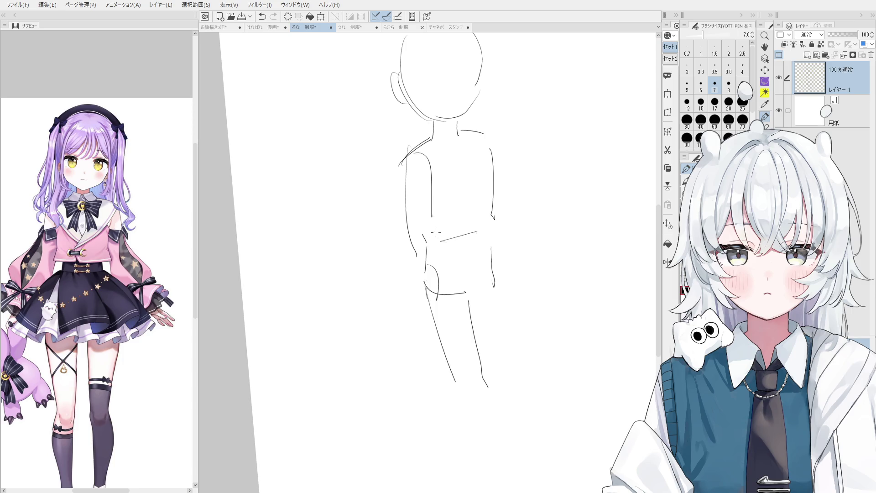
{"action": "key", "text": "e"}
{"action": "scroll", "coordinate": [451, 236], "scroll_direction": "down", "scroll_amount": 3}
{"action": "left_click_drag", "start_coordinate": [441, 254], "coordinate": [454, 94]}
{"action": "key", "text": "h"}
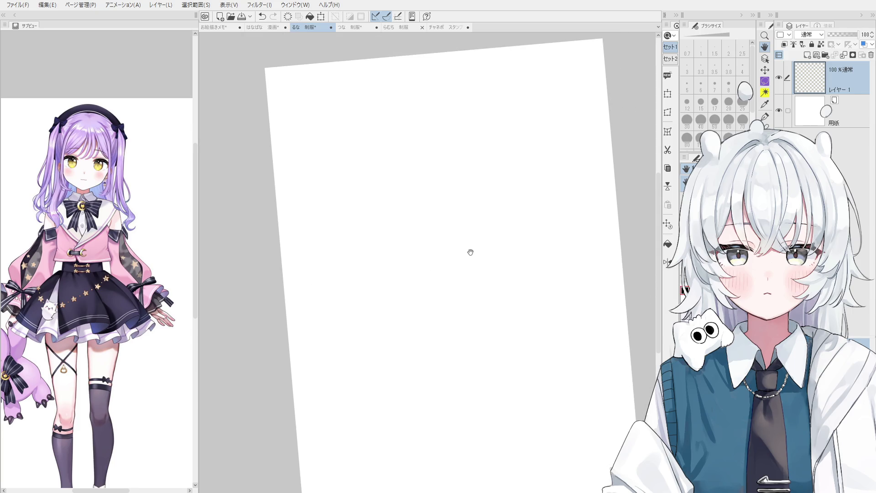
Step: Draw the head circle near the top of the page with the size-7 pen, redrawing it once
{"action": "scroll", "coordinate": [470, 251], "scroll_direction": "down", "scroll_amount": 2}
{"action": "key", "text": "p"}
{"action": "mouse_move", "coordinate": [445, 191]}
{"action": "left_mouse_down"}
{"action": "mouse_move", "coordinate": [498, 226]}
{"action": "mouse_move", "coordinate": [452, 196]}
{"action": "mouse_move", "coordinate": [487, 208]}
{"action": "mouse_move", "coordinate": [444, 190]}
{"action": "left_mouse_up"}
{"action": "key", "text": "ctrl+z"}
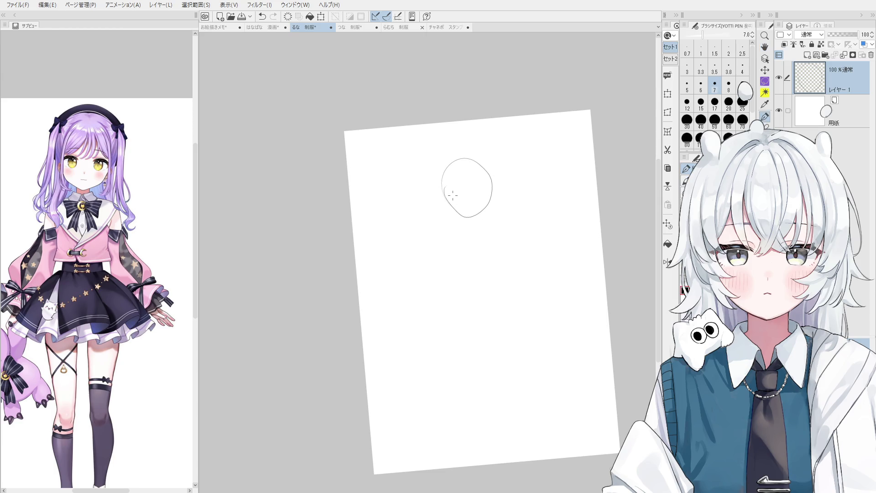
{"action": "left_click_drag", "start_coordinate": [462, 220], "coordinate": [448, 165]}
Step: Erase the lower left of the head circle and reshape it into a jaw
{"action": "key", "text": "e"}
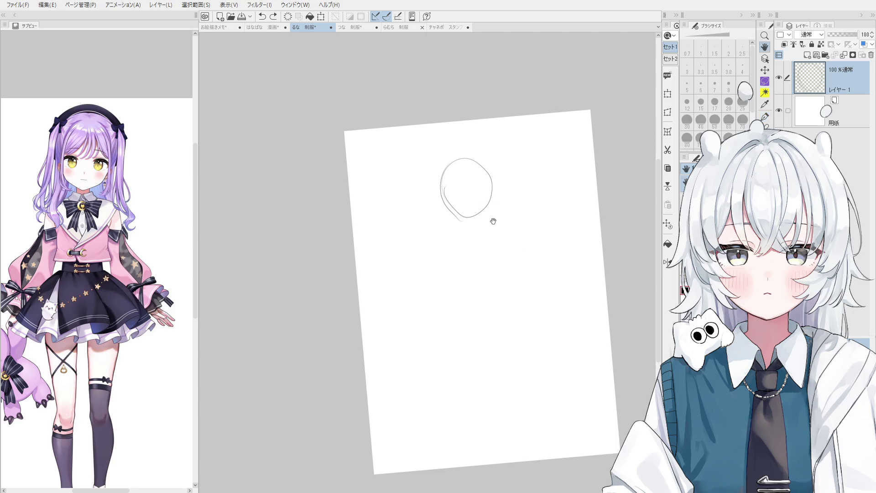
{"action": "scroll", "coordinate": [493, 220], "scroll_direction": "up", "scroll_amount": 2}
{"action": "key", "text": "p"}
{"action": "mouse_move", "coordinate": [404, 285]}
{"action": "left_mouse_down"}
{"action": "mouse_move", "coordinate": [414, 315]}
{"action": "mouse_move", "coordinate": [430, 314]}
{"action": "left_mouse_up"}
{"action": "key", "text": "ctrl+z"}
{"action": "left_click_drag", "start_coordinate": [400, 284], "coordinate": [403, 297]}
{"action": "key", "text": "ctrl+z"}
Step: Erase the right side of the head circle and redraw the right cheek line
{"action": "key", "text": "e"}
{"action": "key", "text": "p"}
{"action": "left_click_drag", "start_coordinate": [452, 259], "coordinate": [451, 297]}
{"action": "key", "text": "ctrl+z"}
{"action": "left_click_drag", "start_coordinate": [455, 268], "coordinate": [454, 293]}
{"action": "scroll", "coordinate": [448, 320], "scroll_direction": "up", "scroll_amount": 3}
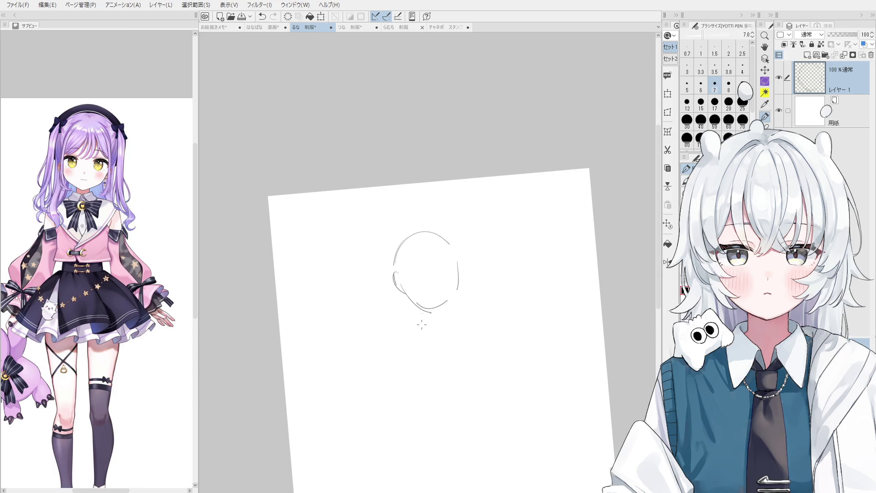
{"action": "key", "text": "ctrl+z"}
{"action": "left_click_drag", "start_coordinate": [463, 245], "coordinate": [461, 296]}
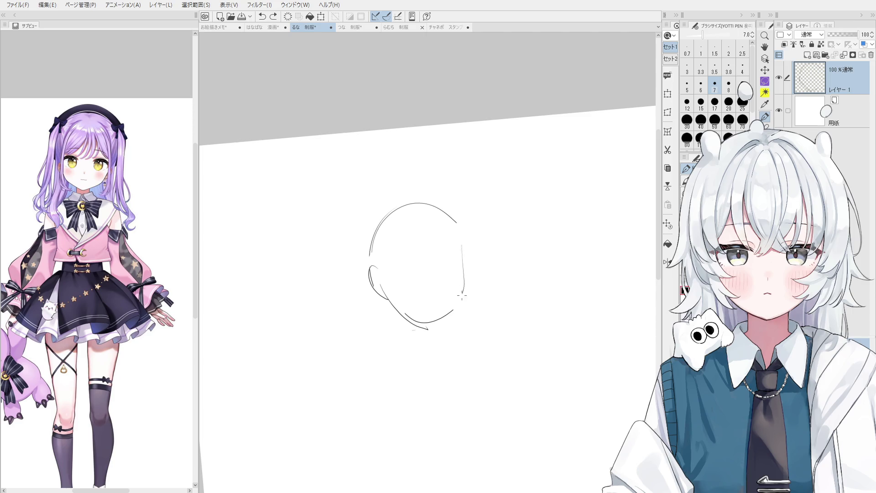
Step: Try the right ear curve and neck lines, undoing them and raising the head in view
{"action": "left_click_drag", "start_coordinate": [466, 256], "coordinate": [468, 283]}
{"action": "key", "text": "ctrl+z"}
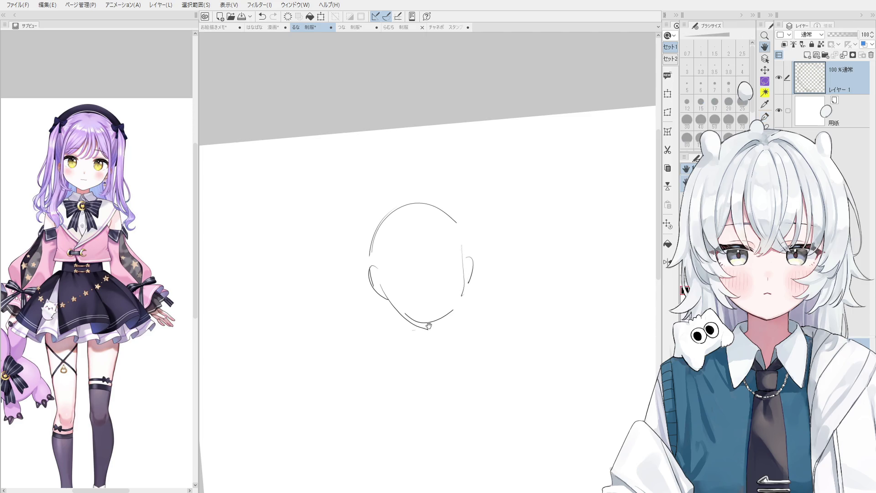
{"action": "mouse_move", "coordinate": [419, 339]}
{"action": "left_mouse_down"}
{"action": "mouse_move", "coordinate": [424, 330]}
{"action": "mouse_move", "coordinate": [413, 329]}
{"action": "mouse_move", "coordinate": [445, 331]}
{"action": "left_mouse_up"}
{"action": "key", "text": "ctrl+z"}
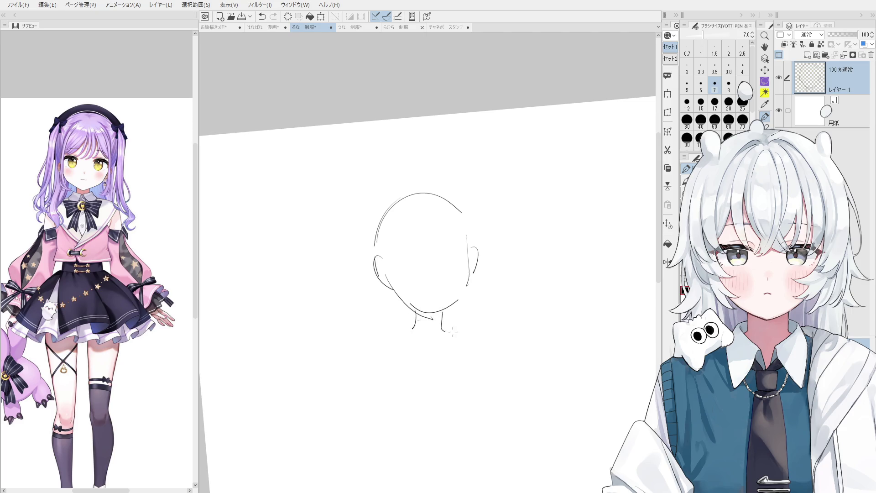
{"action": "key", "text": "ctrl+z"}
{"action": "key", "text": "e"}
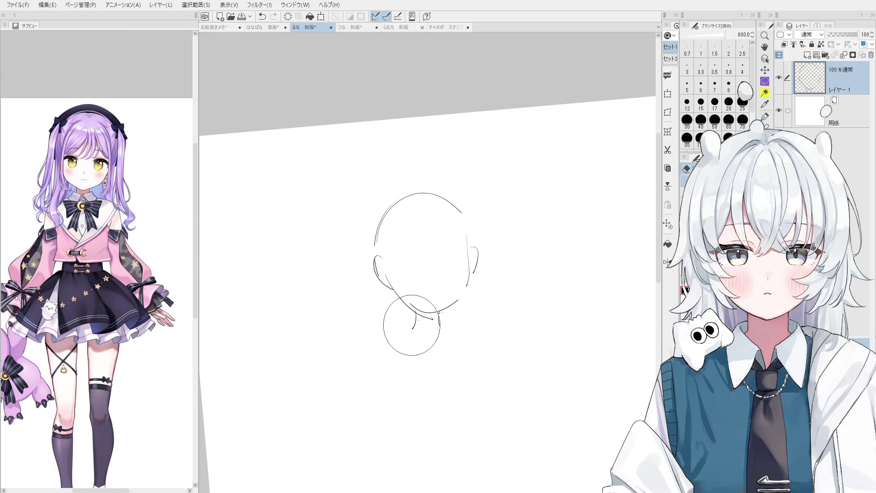
{"action": "scroll", "coordinate": [414, 321], "scroll_direction": "up", "scroll_amount": 1}
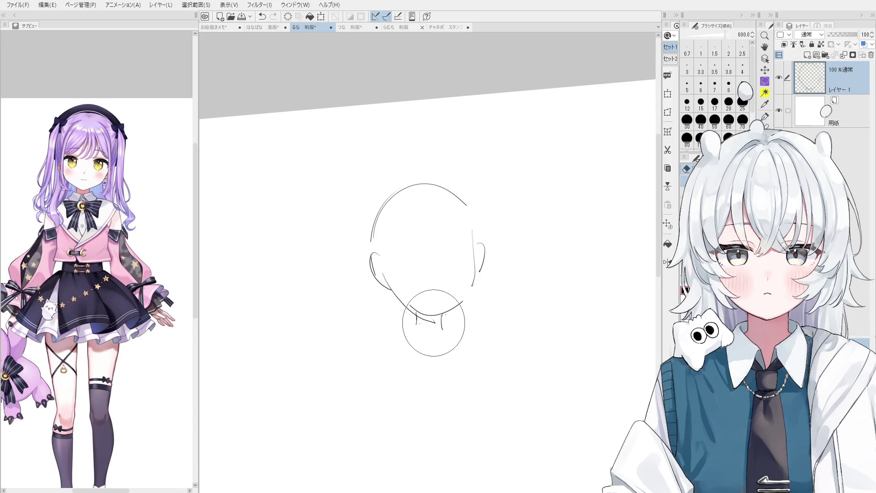
{"action": "key", "text": "p"}
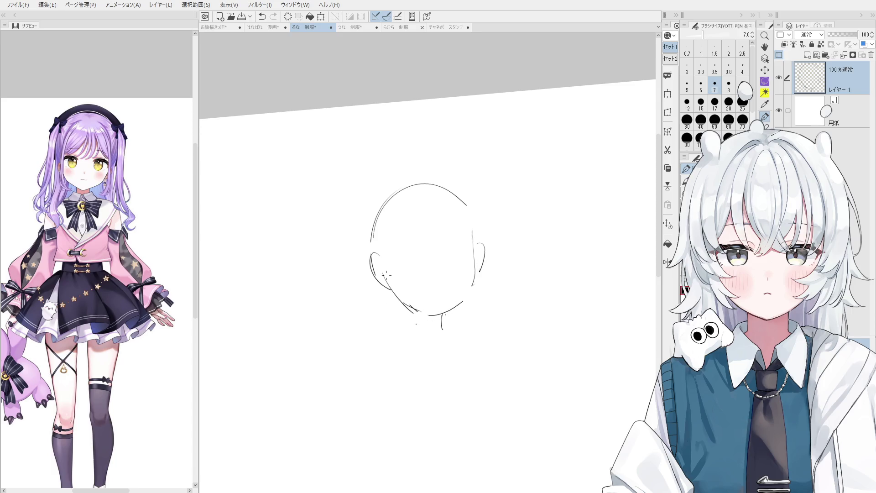
Step: Draw vertical and curved hair strands down the left side of the face
{"action": "left_click_drag", "start_coordinate": [401, 224], "coordinate": [393, 330]}
{"action": "key", "text": "ctrl+z"}
{"action": "mouse_move", "coordinate": [401, 224]}
{"action": "left_mouse_down"}
{"action": "mouse_move", "coordinate": [402, 339]}
{"action": "mouse_move", "coordinate": [393, 280]}
{"action": "left_mouse_up"}
{"action": "key", "text": "ctrl+z"}
{"action": "key", "text": "ctrl+z"}
{"action": "left_click_drag", "start_coordinate": [401, 223], "coordinate": [396, 335]}
{"action": "left_click_drag", "start_coordinate": [412, 227], "coordinate": [399, 284]}
{"action": "left_click_drag", "start_coordinate": [433, 207], "coordinate": [415, 264]}
{"action": "key", "text": "ctrl+z"}
{"action": "left_click_drag", "start_coordinate": [430, 215], "coordinate": [425, 264]}
{"action": "left_click_drag", "start_coordinate": [428, 234], "coordinate": [407, 271]}
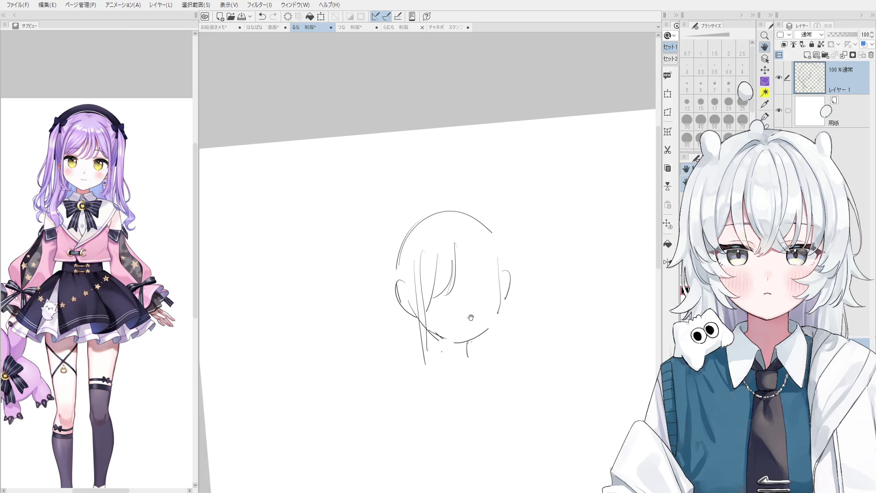
Step: Add several vertical strands to the bangs across the forehead
{"action": "scroll", "coordinate": [470, 315], "scroll_direction": "up", "scroll_amount": 2}
{"action": "left_click_drag", "start_coordinate": [464, 230], "coordinate": [459, 313]}
{"action": "scroll", "coordinate": [475, 257], "scroll_direction": "down", "scroll_amount": 2}
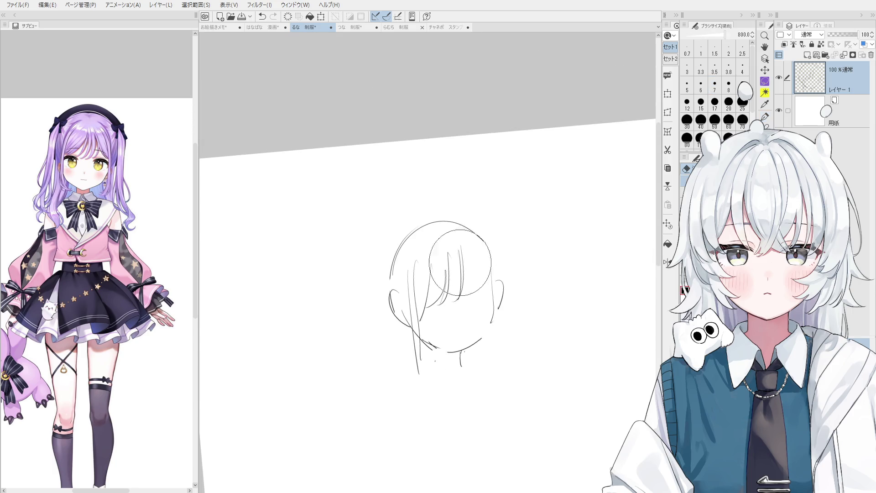
{"action": "mouse_move", "coordinate": [449, 255]}
{"action": "left_mouse_down"}
{"action": "mouse_move", "coordinate": [456, 305]}
{"action": "mouse_move", "coordinate": [444, 309]}
{"action": "left_mouse_up"}
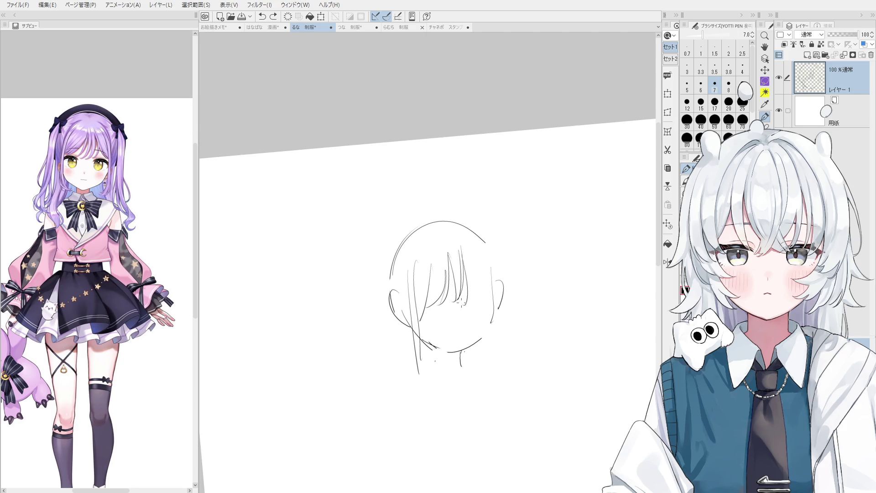
{"action": "key", "text": "e"}
{"action": "scroll", "coordinate": [451, 261], "scroll_direction": "up", "scroll_amount": 1}
{"action": "key", "text": "p"}
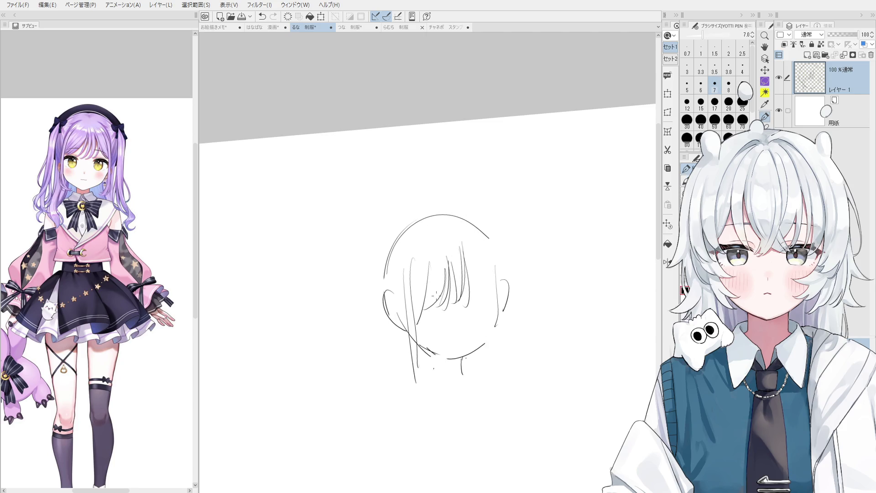
{"action": "key", "text": "ctrl+z"}
{"action": "left_click_drag", "start_coordinate": [452, 277], "coordinate": [443, 314]}
Step: Erase the ear loops on both sides of the face and redraw cleaner ear curves
{"action": "key", "text": "e"}
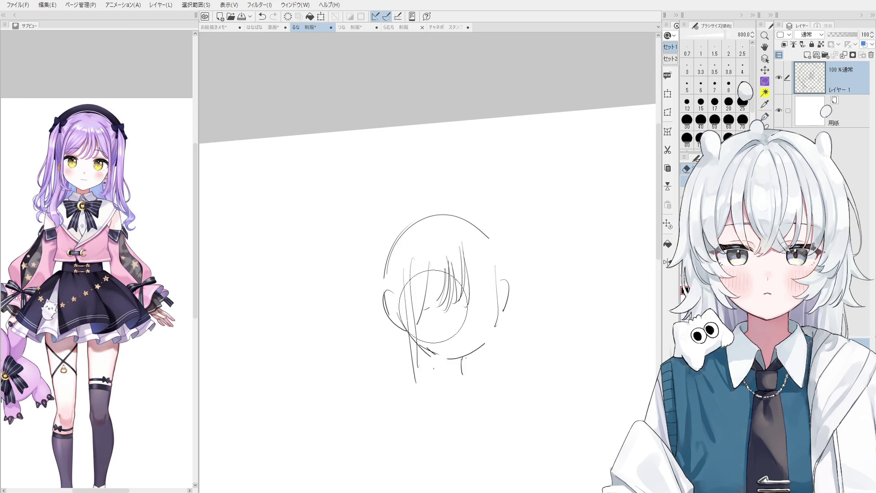
{"action": "key", "text": "p"}
{"action": "left_click_drag", "start_coordinate": [495, 277], "coordinate": [489, 335]}
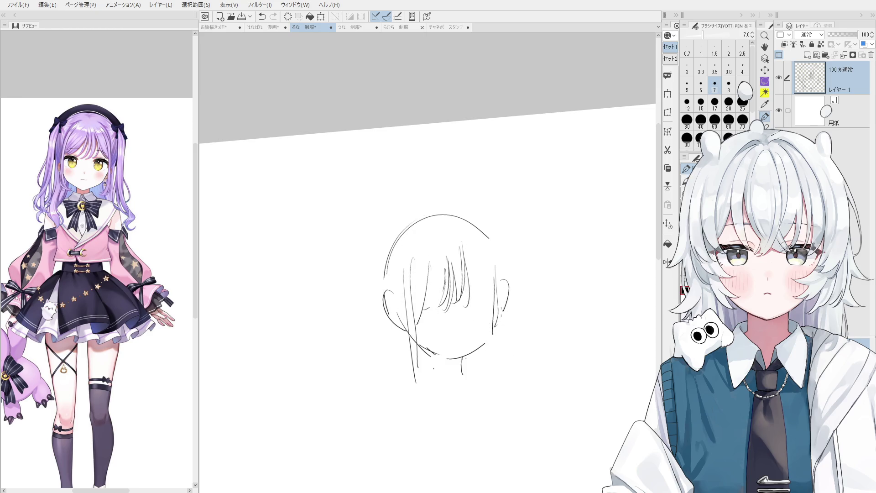
{"action": "key", "text": "e"}
{"action": "mouse_move", "coordinate": [514, 303]}
{"action": "left_mouse_down"}
{"action": "mouse_move", "coordinate": [514, 323]}
{"action": "mouse_move", "coordinate": [525, 310]}
{"action": "mouse_move", "coordinate": [507, 320]}
{"action": "left_mouse_up"}
{"action": "key", "text": "p"}
{"action": "key", "text": "e"}
{"action": "left_click_drag", "start_coordinate": [397, 277], "coordinate": [414, 323]}
{"action": "key", "text": "p"}
{"action": "key", "text": "e"}
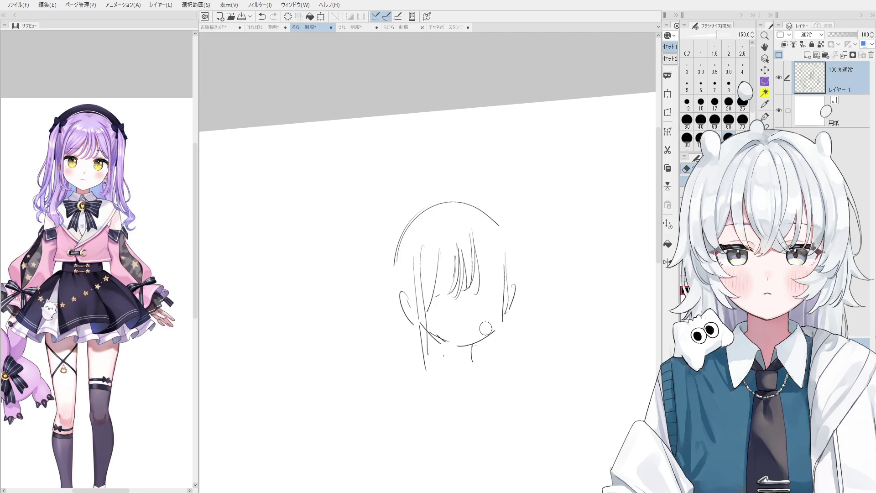
Step: Reset the canvas rotation and try extending the chin line to the right
{"action": "key", "text": "ctrl+at"}
{"action": "scroll", "coordinate": [474, 338], "scroll_direction": "up", "scroll_amount": 3}
{"action": "scroll", "coordinate": [427, 365], "scroll_direction": "down", "scroll_amount": 1}
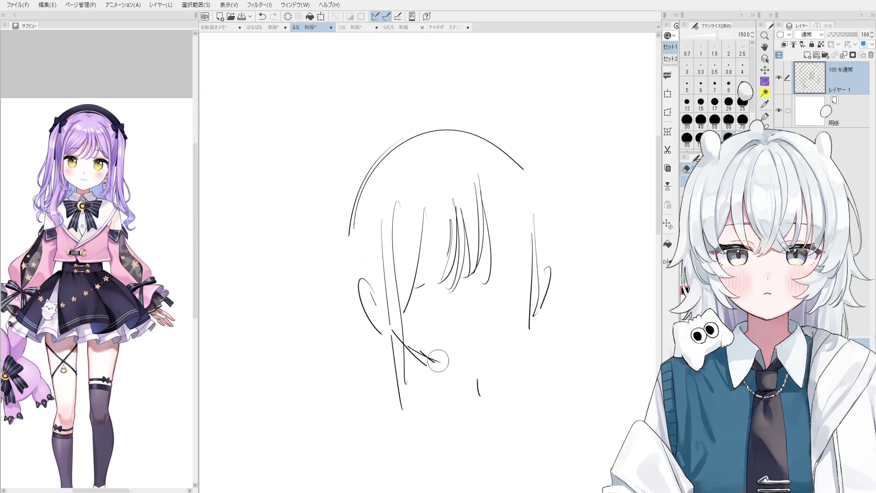
{"action": "key", "text": "p"}
{"action": "mouse_move", "coordinate": [442, 365]}
{"action": "left_mouse_down"}
{"action": "mouse_move", "coordinate": [504, 354]}
{"action": "mouse_move", "coordinate": [511, 339]}
{"action": "left_mouse_up"}
{"action": "key", "text": "ctrl+z"}
Step: Erase the inner hair strands on the face and redraw the bang strands
{"action": "key", "text": "ctrl+z"}
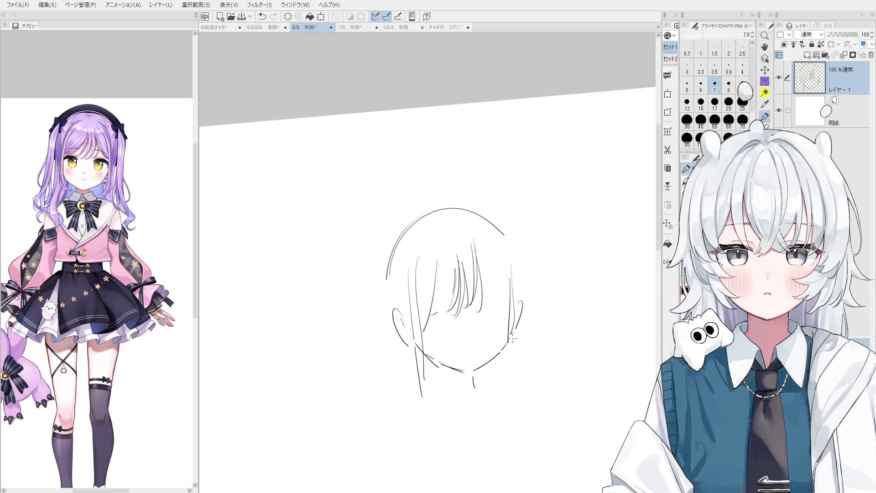
{"action": "key", "text": "e"}
{"action": "left_click_drag", "start_coordinate": [473, 264], "coordinate": [454, 317]}
{"action": "key", "text": "p"}
{"action": "left_click_drag", "start_coordinate": [458, 244], "coordinate": [446, 313]}
{"action": "key", "text": "ctrl+z"}
{"action": "left_click_drag", "start_coordinate": [456, 266], "coordinate": [446, 314]}
{"action": "left_click_drag", "start_coordinate": [466, 250], "coordinate": [453, 315]}
{"action": "key", "text": "ctrl+z"}
{"action": "key", "text": "ctrl+z"}
{"action": "left_click_drag", "start_coordinate": [468, 261], "coordinate": [455, 311]}
Step: Add more bang strands hanging down toward the eyes
{"action": "left_click_drag", "start_coordinate": [465, 249], "coordinate": [470, 311]}
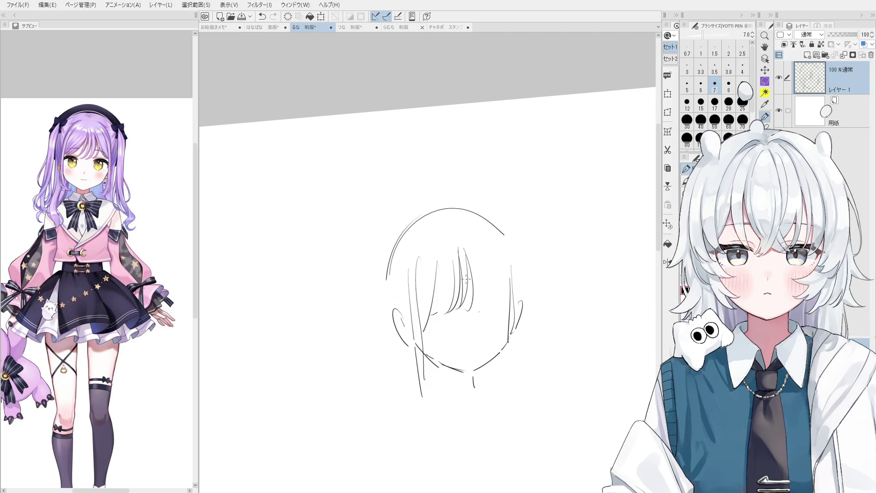
{"action": "left_click_drag", "start_coordinate": [474, 259], "coordinate": [468, 311]}
{"action": "key", "text": "ctrl+z"}
{"action": "mouse_move", "coordinate": [475, 255]}
{"action": "left_mouse_down"}
{"action": "mouse_move", "coordinate": [470, 308]}
{"action": "mouse_move", "coordinate": [483, 311]}
{"action": "left_mouse_up"}
{"action": "key", "text": "ctrl+z"}
{"action": "left_click_drag", "start_coordinate": [477, 255], "coordinate": [482, 312]}
Step: Draw diagonal bang strands on the right and a short strand at the bangs' edge
{"action": "scroll", "coordinate": [482, 262], "scroll_direction": "down", "scroll_amount": 1}
{"action": "left_click_drag", "start_coordinate": [482, 257], "coordinate": [504, 291]}
{"action": "key", "text": "ctrl+z"}
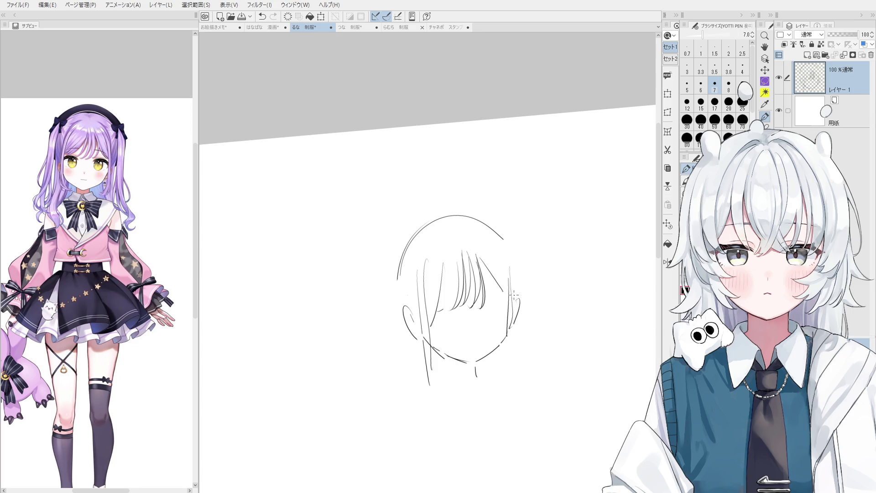
{"action": "key", "text": "ctrl+z"}
{"action": "left_click_drag", "start_coordinate": [477, 254], "coordinate": [500, 298]}
{"action": "key", "text": "ctrl+z"}
{"action": "left_click_drag", "start_coordinate": [482, 262], "coordinate": [505, 306]}
{"action": "scroll", "coordinate": [506, 276], "scroll_direction": "down", "scroll_amount": 1}
{"action": "left_click_drag", "start_coordinate": [506, 273], "coordinate": [510, 292]}
Step: Attempt the upper-right and left head outline arcs, undoing the strokes
{"action": "left_click_drag", "start_coordinate": [505, 257], "coordinate": [511, 283]}
{"action": "mouse_move", "coordinate": [486, 238]}
{"action": "left_mouse_down"}
{"action": "mouse_move", "coordinate": [504, 263]}
{"action": "mouse_move", "coordinate": [502, 252]}
{"action": "left_mouse_up"}
{"action": "key", "text": "ctrl+z"}
{"action": "key", "text": "ctrl+z"}
{"action": "key", "text": "ctrl+z"}
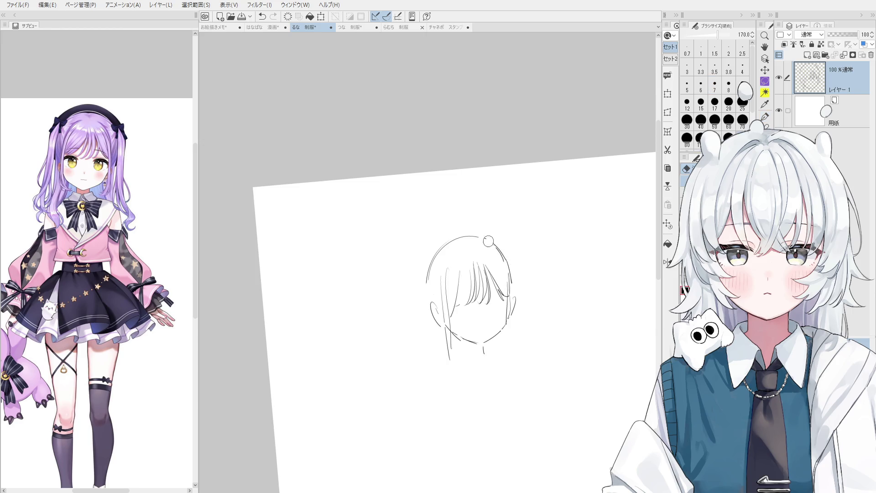
{"action": "mouse_move", "coordinate": [488, 240]}
{"action": "left_mouse_down"}
{"action": "mouse_move", "coordinate": [512, 271]}
{"action": "mouse_move", "coordinate": [503, 252]}
{"action": "mouse_move", "coordinate": [512, 270]}
{"action": "mouse_move", "coordinate": [510, 262]}
{"action": "left_mouse_up"}
{"action": "key", "text": "ctrl+z"}
{"action": "key", "text": "ctrl+z"}
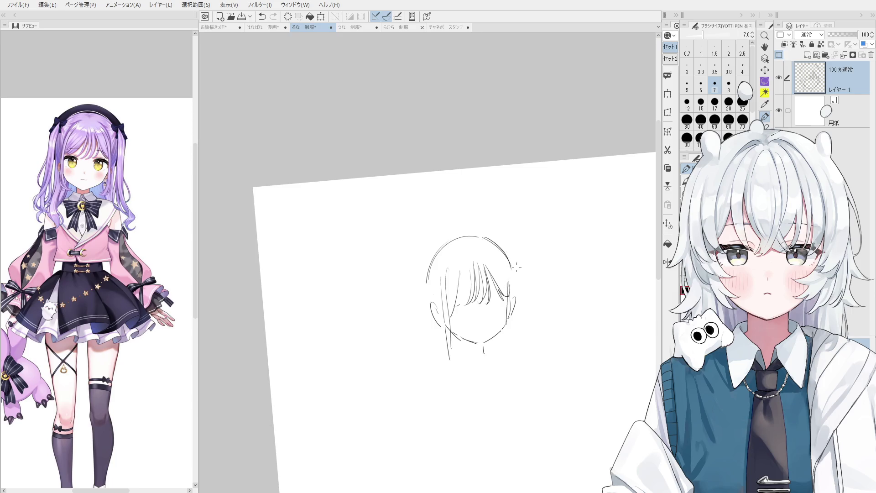
{"action": "scroll", "coordinate": [477, 245], "scroll_direction": "up", "scroll_amount": 2}
{"action": "mouse_move", "coordinate": [454, 233]}
{"action": "left_mouse_down"}
{"action": "mouse_move", "coordinate": [396, 293]}
{"action": "mouse_move", "coordinate": [470, 229]}
{"action": "left_mouse_up"}
{"action": "key", "text": "ctrl+z"}
{"action": "key", "text": "ctrl+z"}
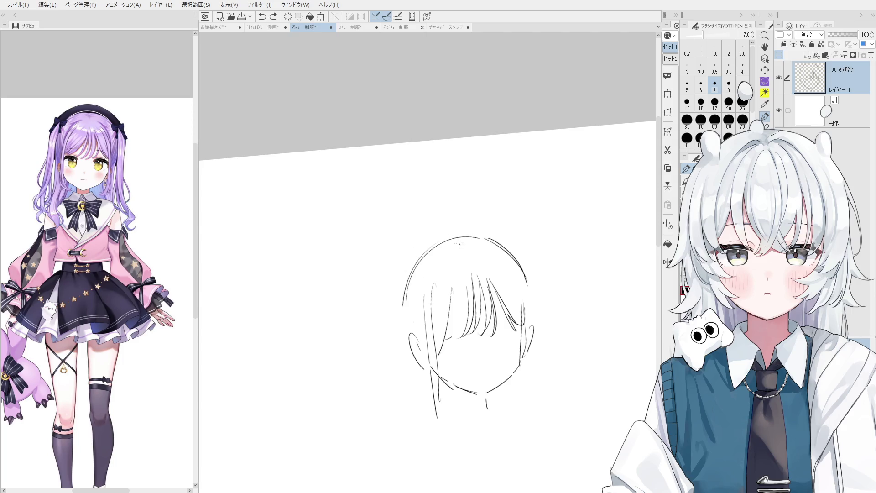
{"action": "scroll", "coordinate": [527, 388], "scroll_direction": "down", "scroll_amount": 3}
Step: Draw the neck line under the chin, keeping it after an undo and redo
{"action": "key", "text": "e"}
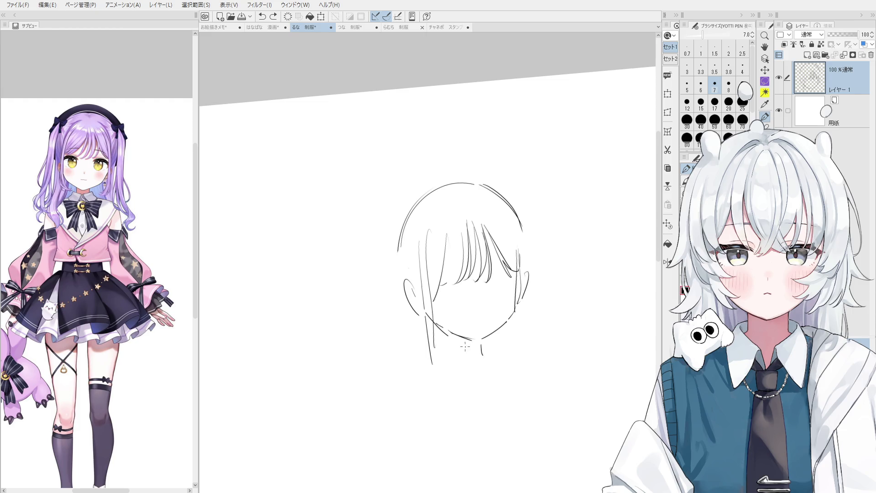
{"action": "key", "text": "p"}
{"action": "scroll", "coordinate": [475, 329], "scroll_direction": "down", "scroll_amount": 3}
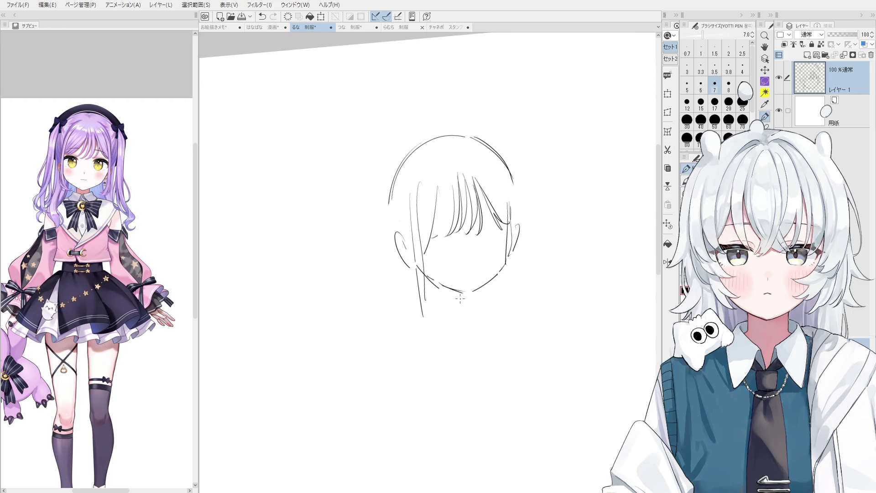
{"action": "mouse_move", "coordinate": [482, 289]}
{"action": "left_mouse_down"}
{"action": "mouse_move", "coordinate": [482, 311]}
{"action": "mouse_move", "coordinate": [445, 306]}
{"action": "mouse_move", "coordinate": [423, 315]}
{"action": "left_mouse_up"}
{"action": "key", "text": "ctrl+z"}
{"action": "key", "text": "ctrl+z"}
{"action": "key", "text": "ctrl+z"}
{"action": "key", "text": "ctrl+z"}
{"action": "key", "text": "ctrl+z"}
Step: Draw long hair strands down the right side of the face past the jaw
{"action": "left_click_drag", "start_coordinate": [508, 258], "coordinate": [502, 305]}
{"action": "key", "text": "ctrl+z"}
{"action": "left_click_drag", "start_coordinate": [507, 223], "coordinate": [500, 318]}
{"action": "left_click_drag", "start_coordinate": [510, 252], "coordinate": [500, 332]}
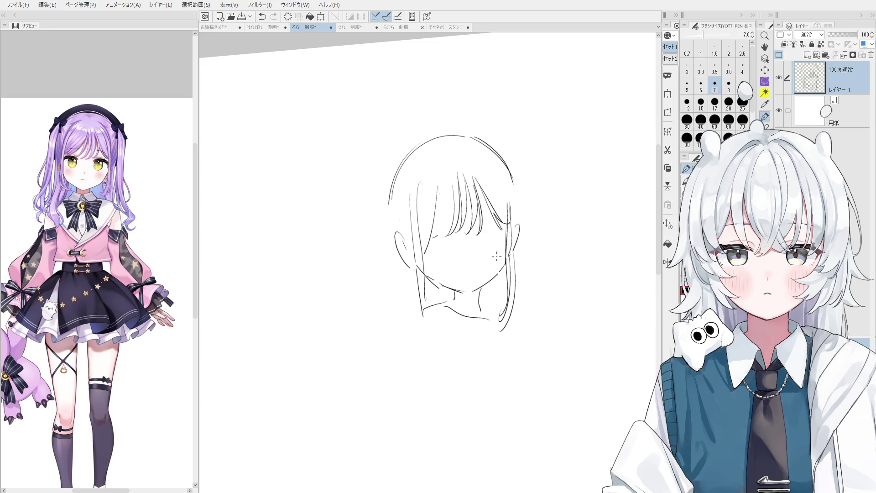
Step: Add a small mouth on the face and a tiny tuft at the crown
{"action": "scroll", "coordinate": [473, 274], "scroll_direction": "up", "scroll_amount": 1}
{"action": "scroll", "coordinate": [472, 274], "scroll_direction": "up", "scroll_amount": 1}
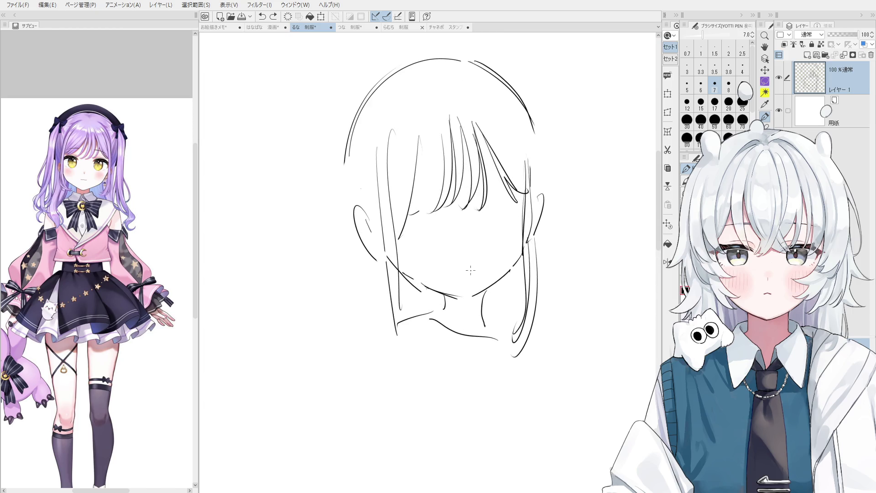
{"action": "left_click_drag", "start_coordinate": [467, 270], "coordinate": [474, 269]}
{"action": "scroll", "coordinate": [487, 250], "scroll_direction": "down", "scroll_amount": 1}
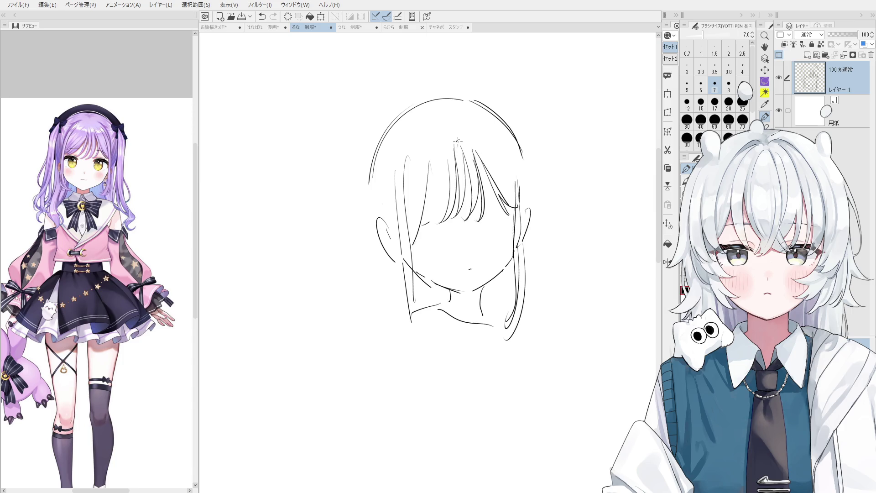
{"action": "mouse_move", "coordinate": [448, 105]}
{"action": "left_mouse_down"}
{"action": "mouse_move", "coordinate": [432, 105]}
{"action": "mouse_move", "coordinate": [443, 106]}
{"action": "left_mouse_up"}
{"action": "scroll", "coordinate": [439, 106], "scroll_direction": "down", "scroll_amount": 1}
{"action": "key", "text": "ctrl+z"}
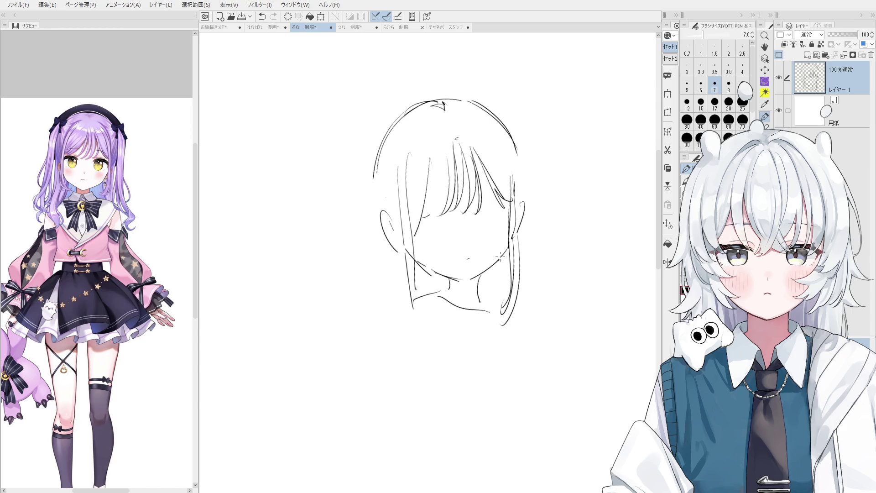
Step: Erase the stray right-side hair strokes and retry drawing the right hair line a few times
{"action": "key", "text": "e"}
{"action": "left_click_drag", "start_coordinate": [523, 241], "coordinate": [515, 234]}
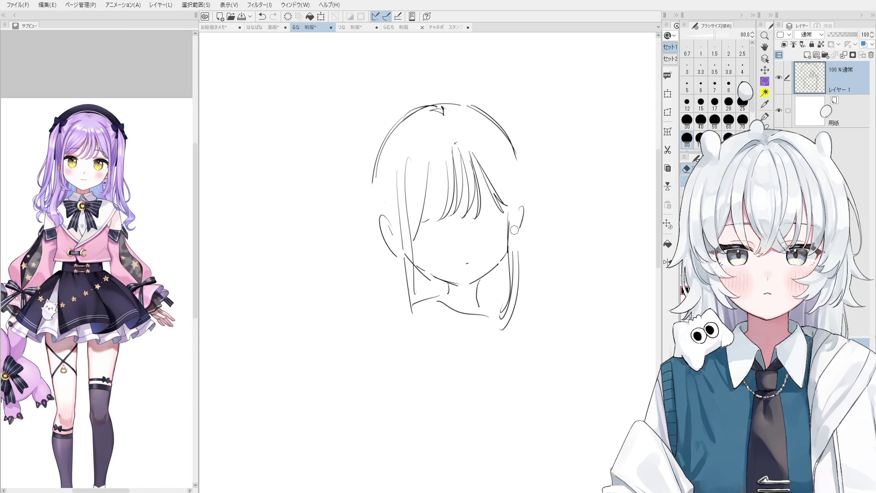
{"action": "key", "text": "p"}
{"action": "left_click_drag", "start_coordinate": [505, 180], "coordinate": [510, 247]}
{"action": "key", "text": "ctrl+z"}
{"action": "left_click_drag", "start_coordinate": [504, 163], "coordinate": [508, 235]}
{"action": "left_click_drag", "start_coordinate": [501, 175], "coordinate": [509, 271]}
{"action": "key", "text": "ctrl+z"}
Step: Level the canvas view and erase the long vertical hair line right of the face
{"action": "key", "text": "ctrl+z"}
{"action": "key", "text": "ctrl+@"}
{"action": "key", "text": "e"}
{"action": "key", "text": "p"}
{"action": "key", "text": "ctrl+z"}
{"action": "key", "text": "e"}
{"action": "left_click_drag", "start_coordinate": [507, 231], "coordinate": [503, 238]}
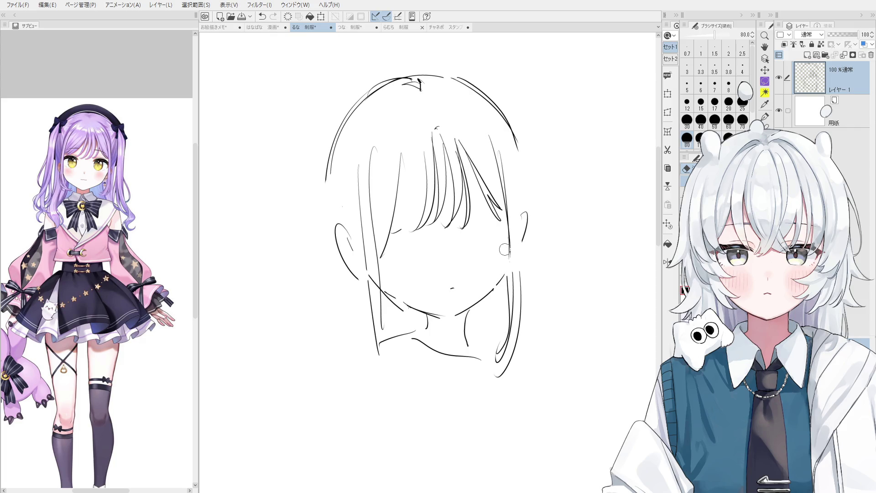
{"action": "mouse_move", "coordinate": [507, 248]}
{"action": "left_mouse_down"}
{"action": "mouse_move", "coordinate": [504, 160]}
{"action": "mouse_move", "coordinate": [503, 192]}
{"action": "left_mouse_up"}
Step: Redraw the right bang and right-side hair strokes, retrying until they sit correctly
{"action": "key", "text": "p"}
{"action": "left_click_drag", "start_coordinate": [479, 134], "coordinate": [502, 231]}
{"action": "scroll", "coordinate": [500, 233], "scroll_direction": "down", "scroll_amount": 1}
{"action": "key", "text": "ctrl+z"}
{"action": "scroll", "coordinate": [502, 238], "scroll_direction": "down", "scroll_amount": 2}
{"action": "mouse_move", "coordinate": [499, 183]}
{"action": "left_mouse_down"}
{"action": "mouse_move", "coordinate": [505, 239]}
{"action": "mouse_move", "coordinate": [513, 241]}
{"action": "left_mouse_up"}
{"action": "key", "text": "ctrl+z"}
{"action": "scroll", "coordinate": [516, 254], "scroll_direction": "down", "scroll_amount": 2}
{"action": "left_click_drag", "start_coordinate": [510, 197], "coordinate": [494, 340]}
{"action": "scroll", "coordinate": [516, 274], "scroll_direction": "up", "scroll_amount": 2}
Step: Draw a hair strand falling beside the right jaw
{"action": "left_click_drag", "start_coordinate": [502, 248], "coordinate": [491, 313]}
{"action": "key", "text": "ctrl+z"}
{"action": "key", "text": "ctrl+z"}
{"action": "mouse_move", "coordinate": [509, 272]}
{"action": "left_mouse_down"}
{"action": "mouse_move", "coordinate": [489, 314]}
{"action": "mouse_move", "coordinate": [511, 319]}
{"action": "left_mouse_up"}
{"action": "key", "text": "e"}
{"action": "key", "text": "space"}
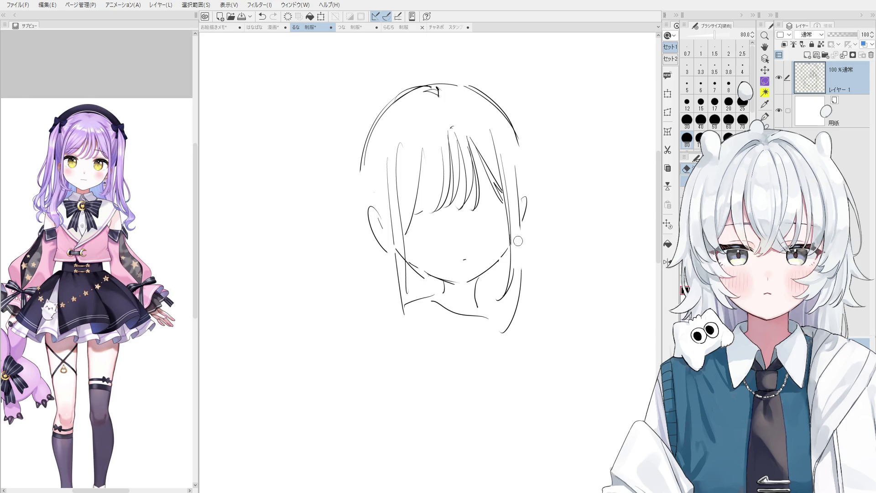
{"action": "key", "text": "p"}
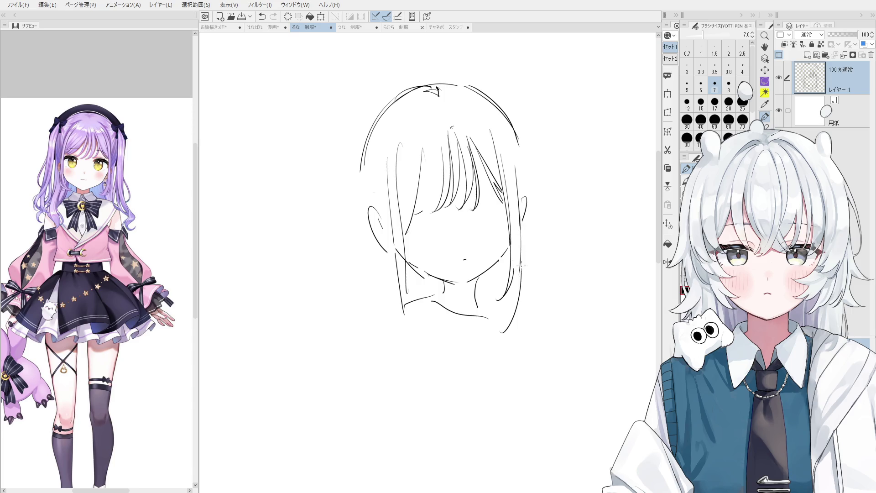
Step: Lower the view and redraw the right ear line, retrying until it settles
{"action": "left_click_drag", "start_coordinate": [506, 283], "coordinate": [518, 349]}
{"action": "key", "text": "ctrl+z"}
{"action": "left_click_drag", "start_coordinate": [533, 266], "coordinate": [533, 299]}
{"action": "key", "text": "ctrl+z"}
{"action": "left_click_drag", "start_coordinate": [534, 261], "coordinate": [534, 292]}
{"action": "key", "text": "ctrl+z"}
{"action": "left_click_drag", "start_coordinate": [533, 259], "coordinate": [529, 302]}
{"action": "key", "text": "ctrl+z"}
{"action": "left_click_drag", "start_coordinate": [534, 262], "coordinate": [531, 304]}
{"action": "key", "text": "ctrl+z"}
{"action": "mouse_move", "coordinate": [534, 257]}
{"action": "left_mouse_down"}
{"action": "mouse_move", "coordinate": [533, 298]}
{"action": "mouse_move", "coordinate": [528, 215]}
{"action": "mouse_move", "coordinate": [536, 248]}
{"action": "left_mouse_up"}
Step: Touch up the right edge of the head outline with the eraser and pen
{"action": "key", "text": "e"}
{"action": "key", "text": "p"}
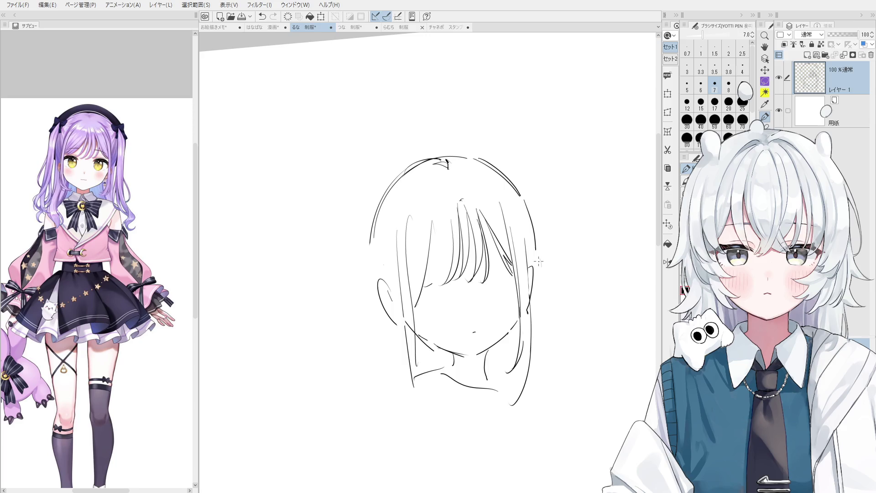
{"action": "left_click_drag", "start_coordinate": [545, 292], "coordinate": [555, 234]}
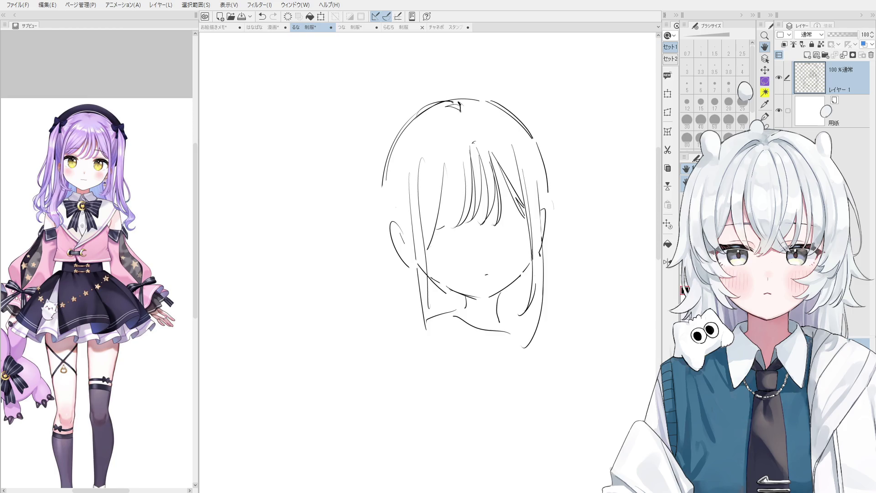
Step: Draw hair strands on the left side of the face
{"action": "key", "text": "p"}
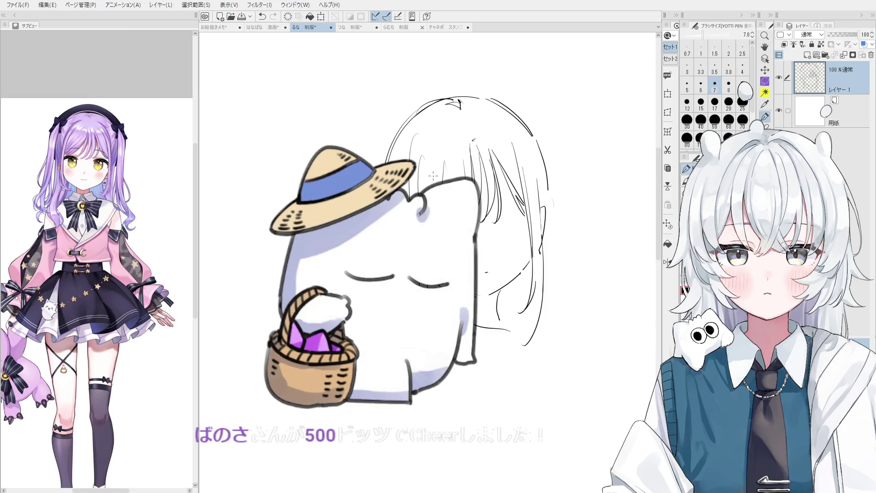
{"action": "mouse_move", "coordinate": [428, 124]}
{"action": "left_mouse_down"}
{"action": "mouse_move", "coordinate": [416, 166]}
{"action": "mouse_move", "coordinate": [414, 193]}
{"action": "mouse_move", "coordinate": [422, 195]}
{"action": "left_mouse_up"}
{"action": "key", "text": "ctrl+z"}
{"action": "key", "text": "ctrl+z"}
Step: Erase the short left hair strand and attempt to redraw it
{"action": "key", "text": "e"}
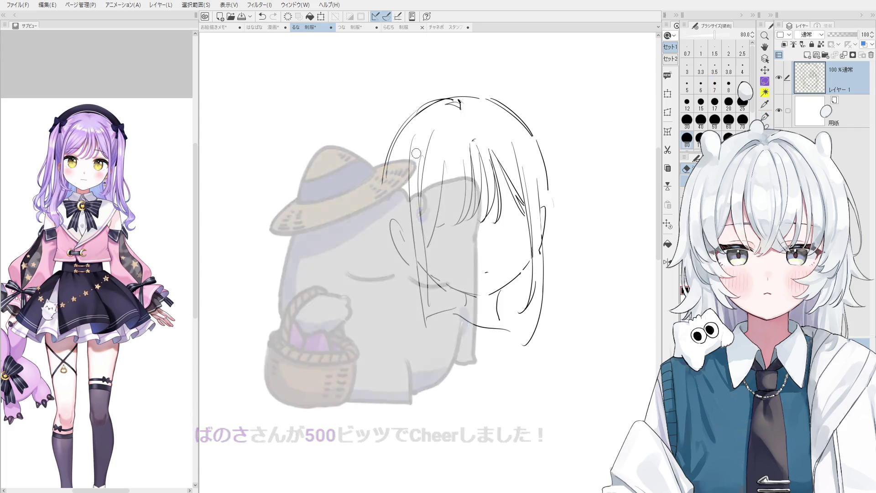
{"action": "left_click_drag", "start_coordinate": [417, 158], "coordinate": [420, 226]}
{"action": "key", "text": "p"}
{"action": "mouse_move", "coordinate": [429, 145]}
{"action": "left_mouse_down"}
{"action": "mouse_move", "coordinate": [419, 224]}
{"action": "mouse_move", "coordinate": [421, 211]}
{"action": "left_mouse_up"}
{"action": "key", "text": "ctrl+z"}
{"action": "scroll", "coordinate": [418, 201], "scroll_direction": "down", "scroll_amount": 1}
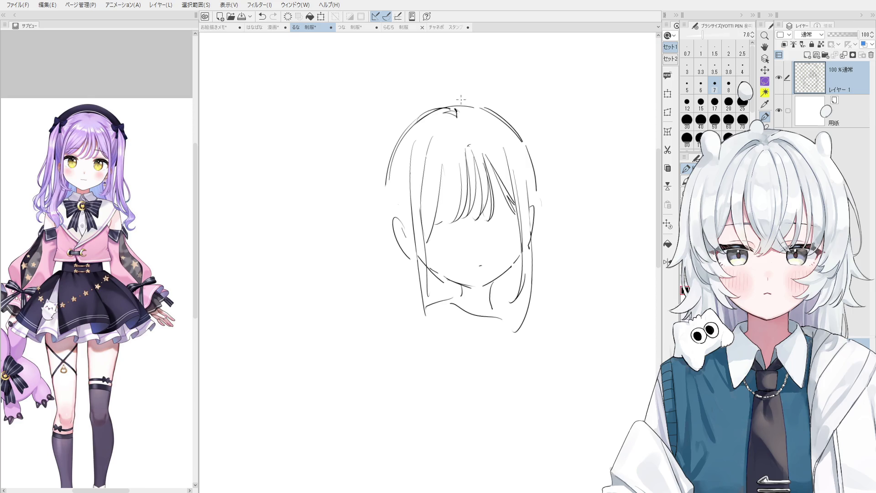
{"action": "scroll", "coordinate": [452, 162], "scroll_direction": "up", "scroll_amount": 3}
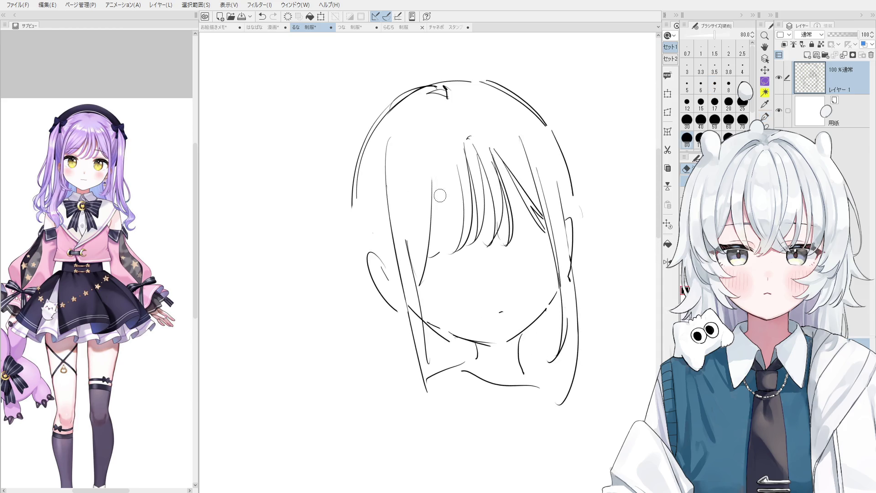
Step: Erase an old bang stroke and redraw the bangs with new strokes
{"action": "scroll", "coordinate": [439, 215], "scroll_direction": "down", "scroll_amount": 3}
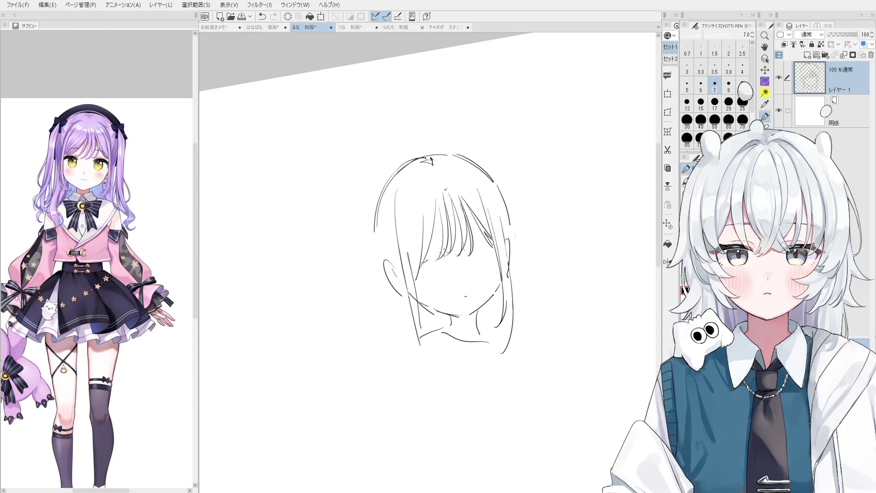
{"action": "scroll", "coordinate": [438, 215], "scroll_direction": "up", "scroll_amount": 2}
{"action": "key", "text": "e"}
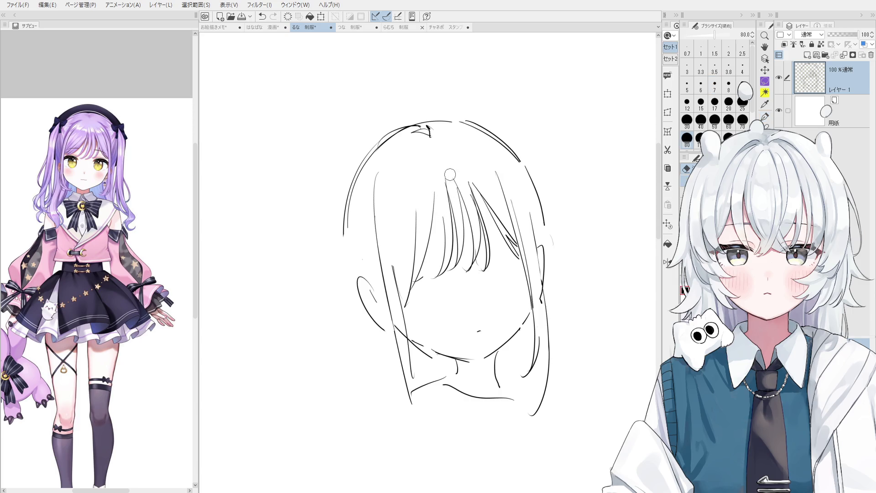
{"action": "left_click_drag", "start_coordinate": [446, 208], "coordinate": [434, 277]}
{"action": "key", "text": "p"}
{"action": "left_click_drag", "start_coordinate": [443, 184], "coordinate": [429, 282]}
{"action": "scroll", "coordinate": [444, 224], "scroll_direction": "down", "scroll_amount": 2}
{"action": "left_click_drag", "start_coordinate": [439, 197], "coordinate": [427, 280]}
{"action": "key", "text": "ctrl+z"}
{"action": "key", "text": "ctrl+z"}
{"action": "mouse_move", "coordinate": [444, 201]}
{"action": "left_mouse_down"}
{"action": "mouse_move", "coordinate": [434, 277]}
{"action": "mouse_move", "coordinate": [423, 283]}
{"action": "left_mouse_up"}
Step: Tilt and reposition the canvas view toward the top-right of the head
{"action": "left_click_drag", "start_coordinate": [457, 255], "coordinate": [490, 312]}
{"action": "scroll", "coordinate": [445, 274], "scroll_direction": "up", "scroll_amount": 2}
{"action": "key", "text": "e"}
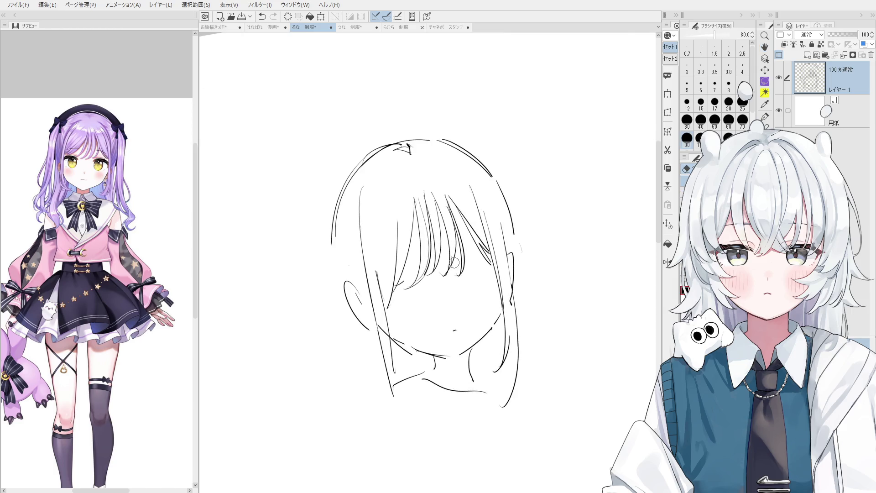
{"action": "key", "text": "p"}
{"action": "scroll", "coordinate": [445, 274], "scroll_direction": "up", "scroll_amount": 1}
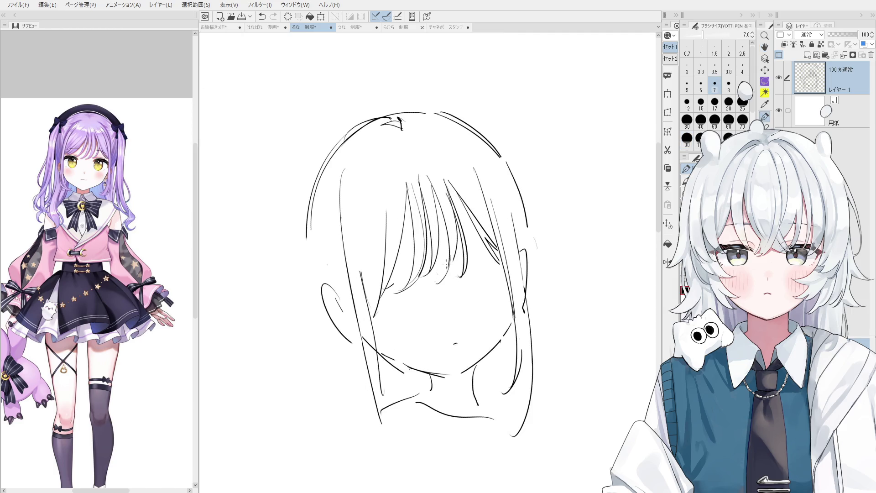
{"action": "scroll", "coordinate": [445, 268], "scroll_direction": "down", "scroll_amount": 2}
{"action": "key", "text": "minus"}
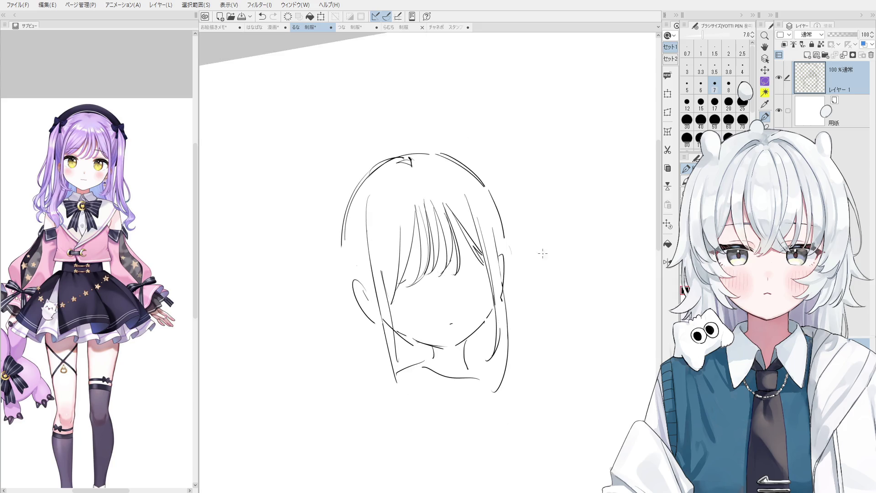
{"action": "scroll", "coordinate": [542, 293], "scroll_direction": "up", "scroll_amount": 1}
{"action": "left_click_drag", "start_coordinate": [541, 293], "coordinate": [547, 299]}
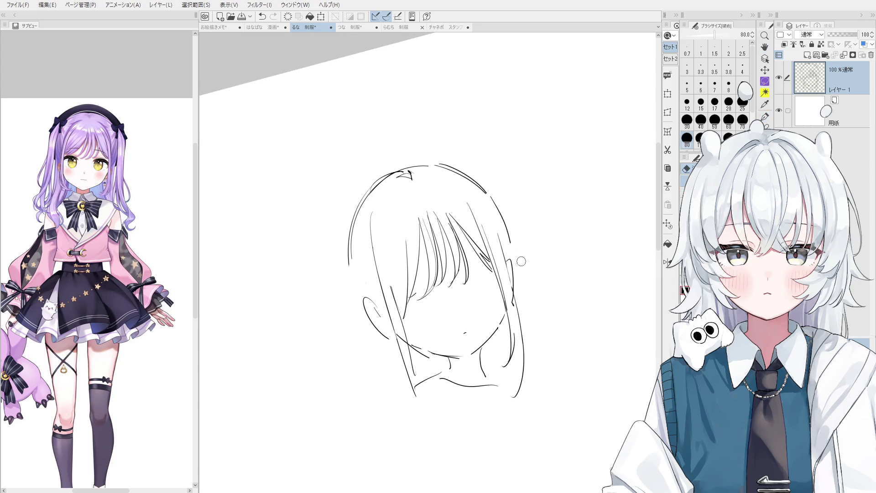
{"action": "left_click_drag", "start_coordinate": [495, 217], "coordinate": [519, 257]}
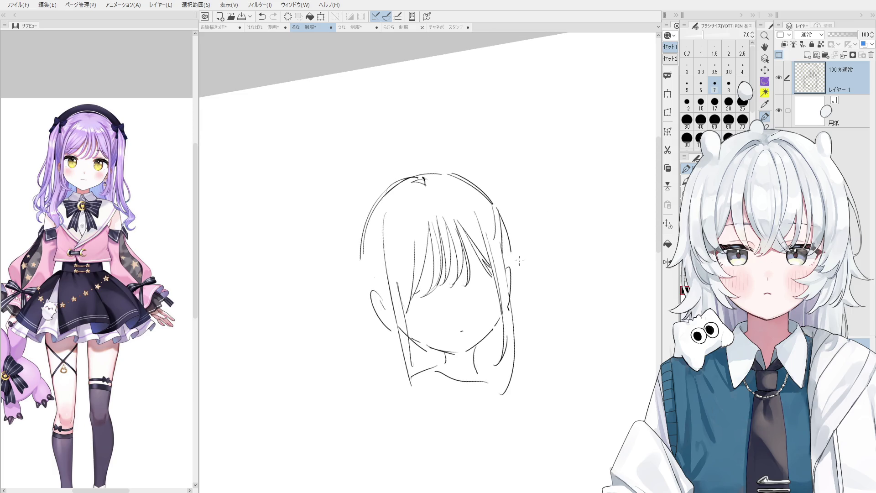
{"action": "left_click_drag", "start_coordinate": [514, 297], "coordinate": [509, 255]}
Step: Redraw the long hair strands at the head's top-right beside the ear, then level the view
{"action": "key", "text": "e"}
{"action": "key", "text": "space"}
{"action": "key", "text": "ctrl+z"}
{"action": "left_click_drag", "start_coordinate": [487, 191], "coordinate": [519, 262]}
{"action": "scroll", "coordinate": [506, 223], "scroll_direction": "down", "scroll_amount": 1}
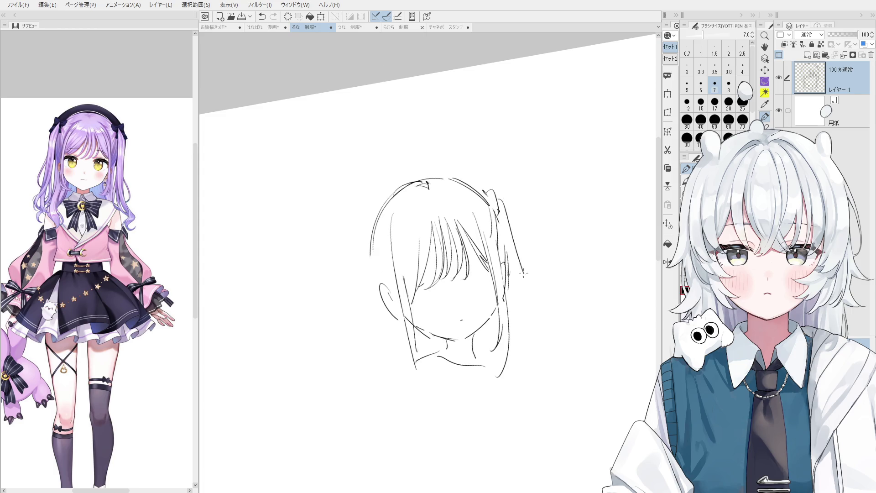
{"action": "key", "text": "ctrl+z"}
{"action": "left_click_drag", "start_coordinate": [502, 201], "coordinate": [520, 270]}
{"action": "key", "text": "ctrl+@"}
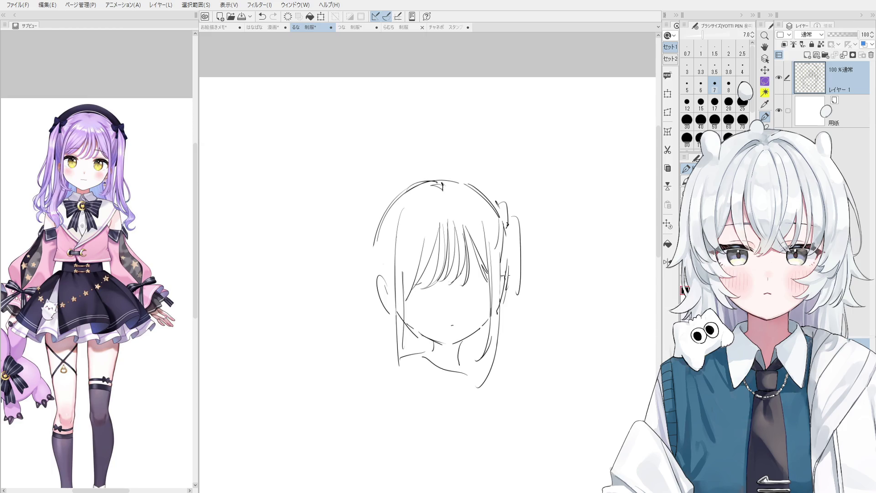
Step: Undo and restore the rightmost hair strokes, and adjust the eraser size
{"action": "key", "text": "ctrl+z"}
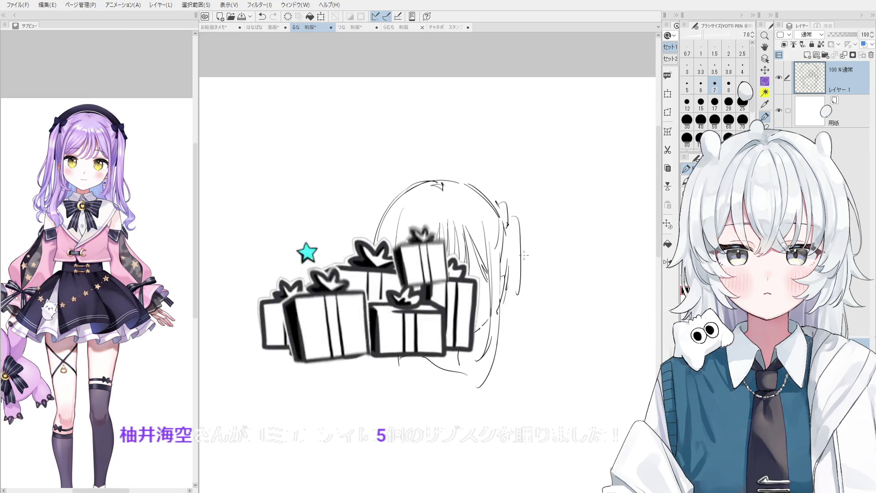
{"action": "key", "text": "e"}
{"action": "key", "text": "-"}
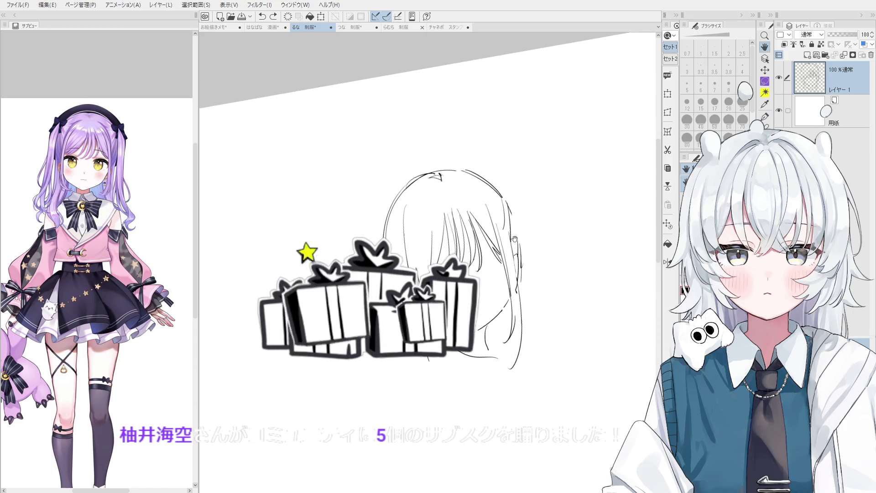
{"action": "key", "text": "ctrl+y"}
{"action": "key", "text": "bracketright"}
{"action": "key", "text": "bracketright"}
{"action": "key", "text": "bracketright"}
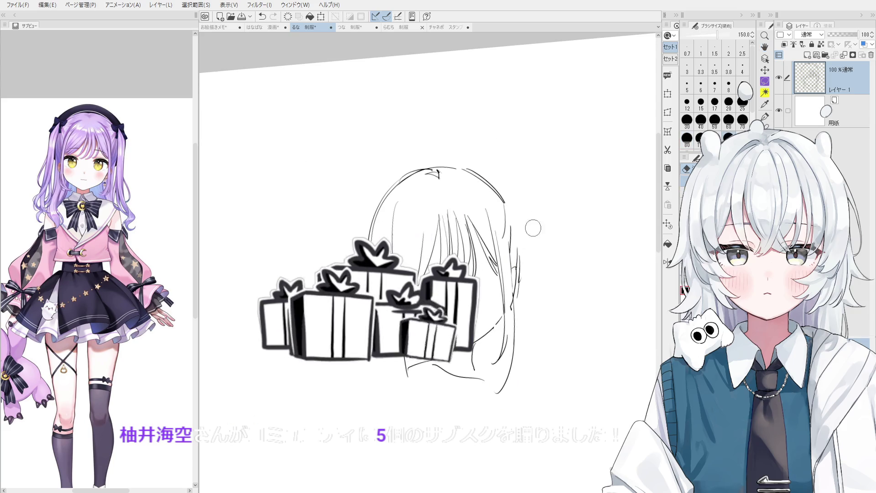
{"action": "key", "text": "bracketleft"}
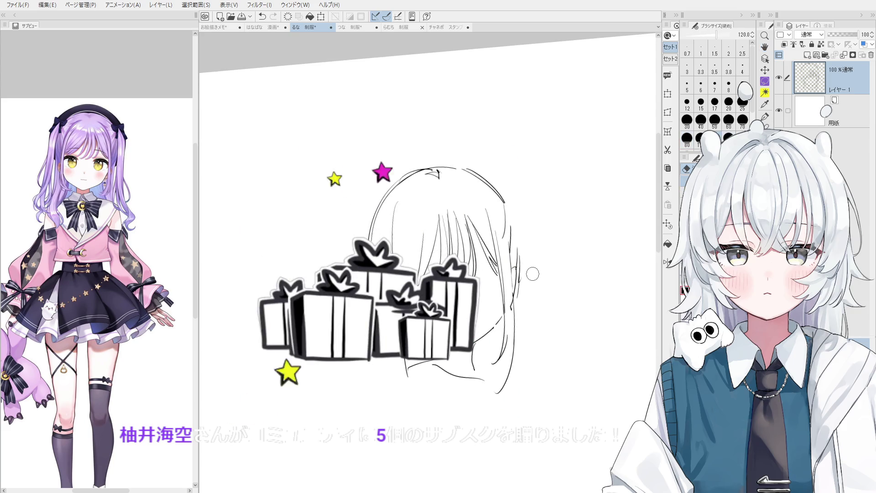
{"action": "key", "text": "p"}
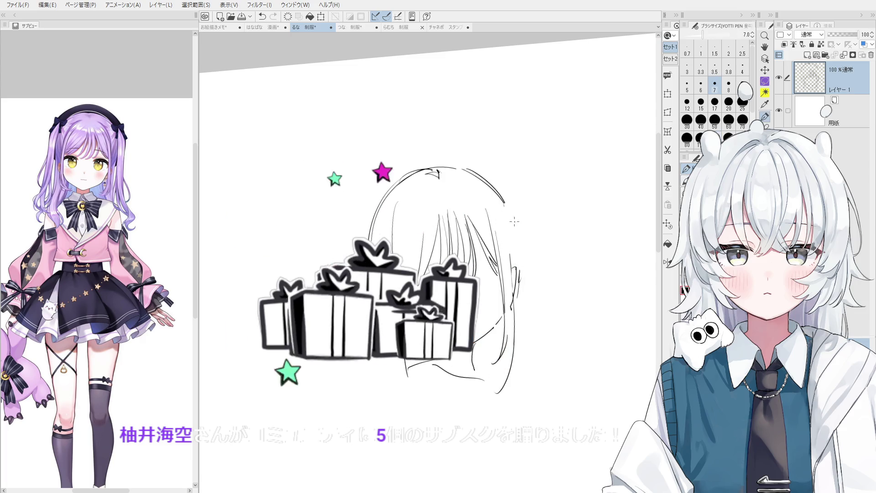
{"action": "scroll", "coordinate": [506, 244], "scroll_direction": "up", "scroll_amount": 2}
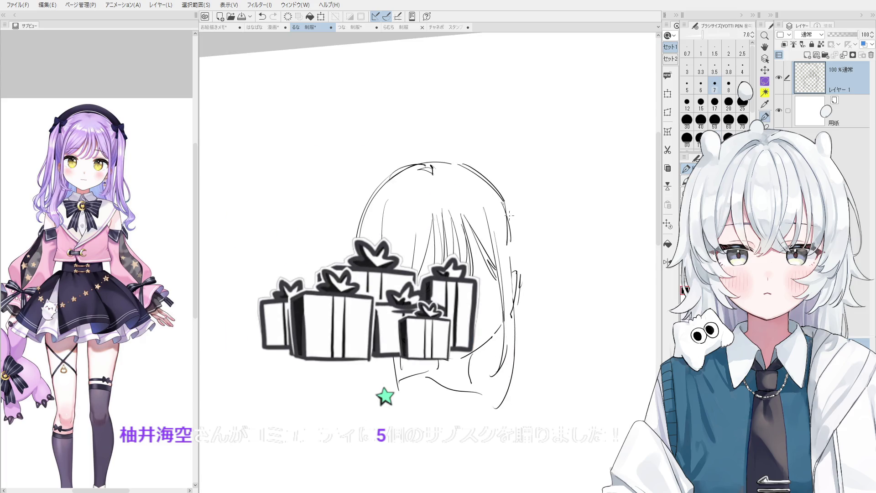
{"action": "scroll", "coordinate": [525, 251], "scroll_direction": "down", "scroll_amount": 1}
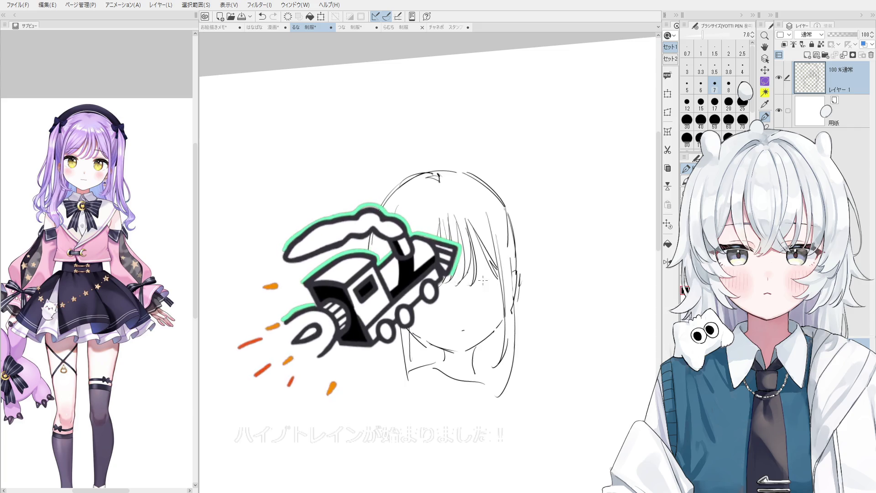
Step: Erase the old marks near the right ear and draw a new ear curve
{"action": "key", "text": "e"}
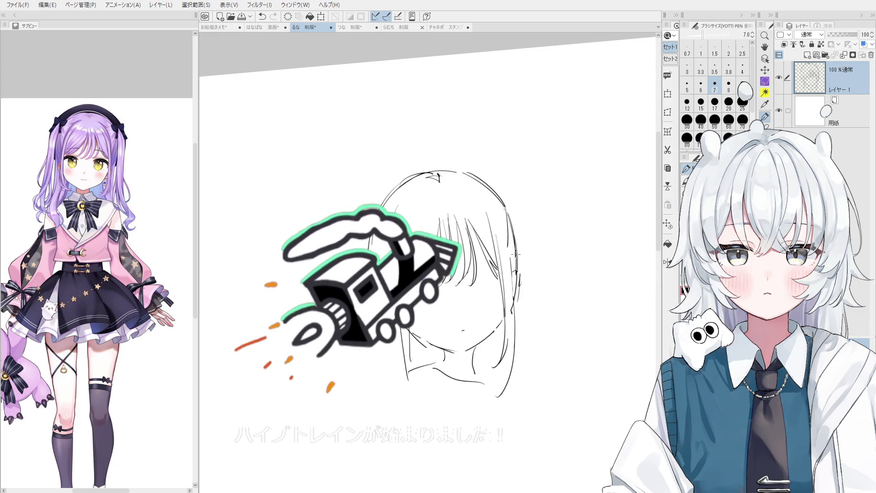
{"action": "mouse_move", "coordinate": [525, 292]}
{"action": "left_mouse_down"}
{"action": "mouse_move", "coordinate": [518, 273]}
{"action": "mouse_move", "coordinate": [516, 287]}
{"action": "left_mouse_up"}
{"action": "key", "text": "p"}
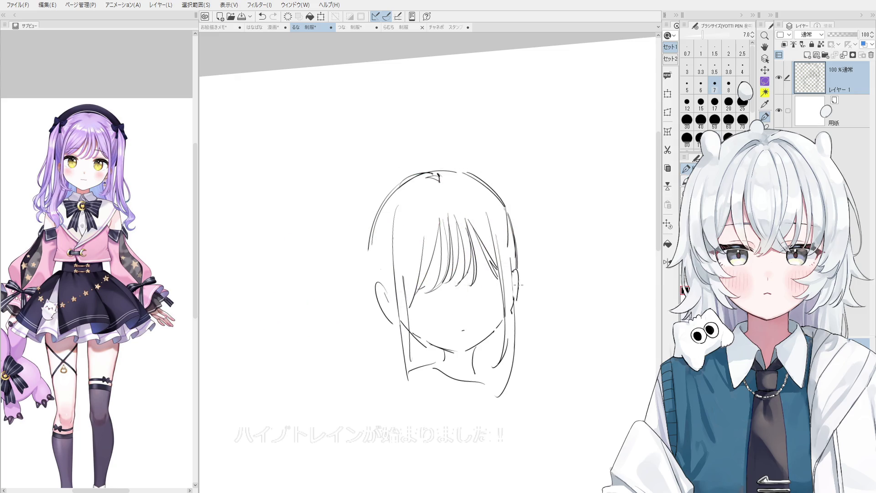
{"action": "key", "text": "ctrl+0"}
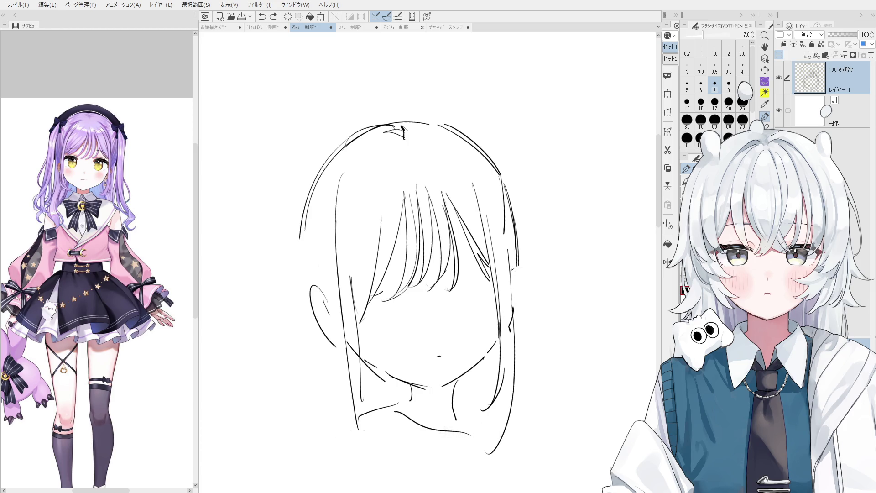
{"action": "key", "text": "ctrl+z"}
{"action": "mouse_move", "coordinate": [509, 276]}
{"action": "left_mouse_down"}
{"action": "mouse_move", "coordinate": [519, 322]}
{"action": "mouse_move", "coordinate": [499, 381]}
{"action": "left_mouse_up"}
Step: Clean up the bottom of the right ear and shift the view toward the right jaw
{"action": "key", "text": "e"}
{"action": "key", "text": "p"}
{"action": "scroll", "coordinate": [522, 362], "scroll_direction": "down", "scroll_amount": 1}
{"action": "key", "text": "ctrl+z"}
{"action": "mouse_move", "coordinate": [510, 314]}
{"action": "left_mouse_down"}
{"action": "mouse_move", "coordinate": [499, 381]}
{"action": "mouse_move", "coordinate": [556, 328]}
{"action": "mouse_move", "coordinate": [510, 366]}
{"action": "left_mouse_up"}
{"action": "scroll", "coordinate": [556, 328], "scroll_direction": "up", "scroll_amount": 3}
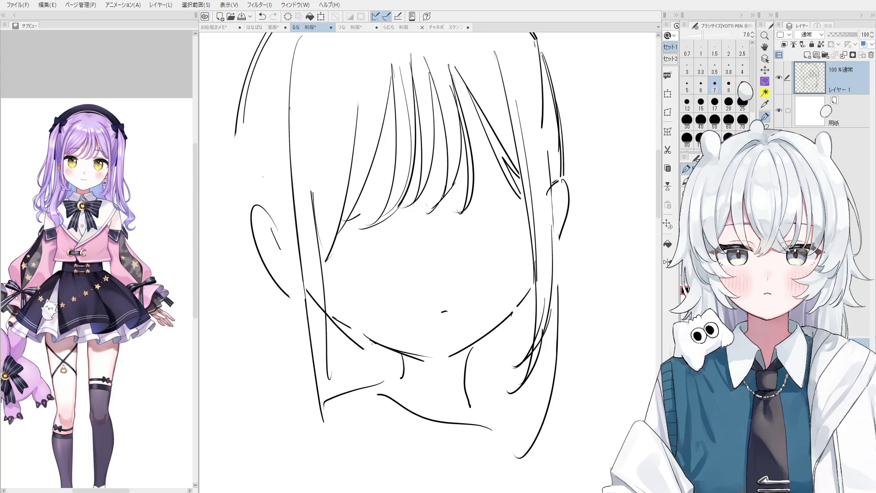
Step: Pan to the right jaw, erase the old lower right hair strand, and redraw it
{"action": "scroll", "coordinate": [521, 282], "scroll_direction": "down", "scroll_amount": 2}
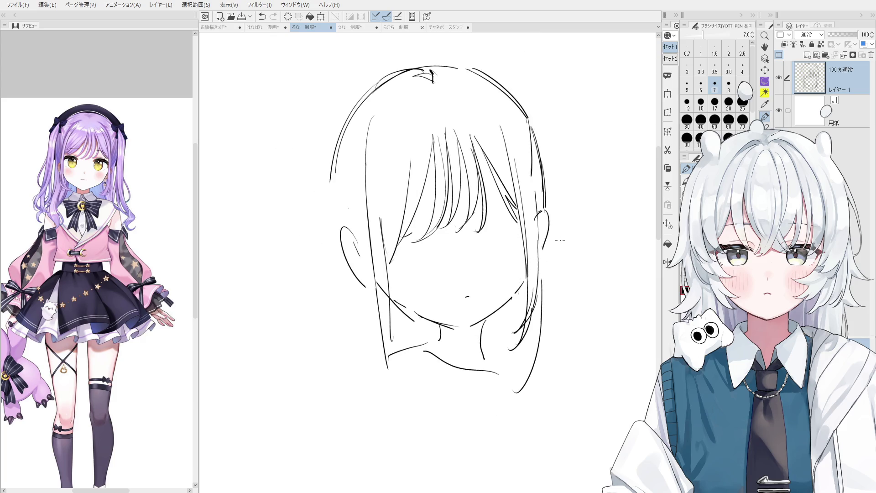
{"action": "key", "text": "space"}
{"action": "left_click_drag", "start_coordinate": [517, 192], "coordinate": [550, 188]}
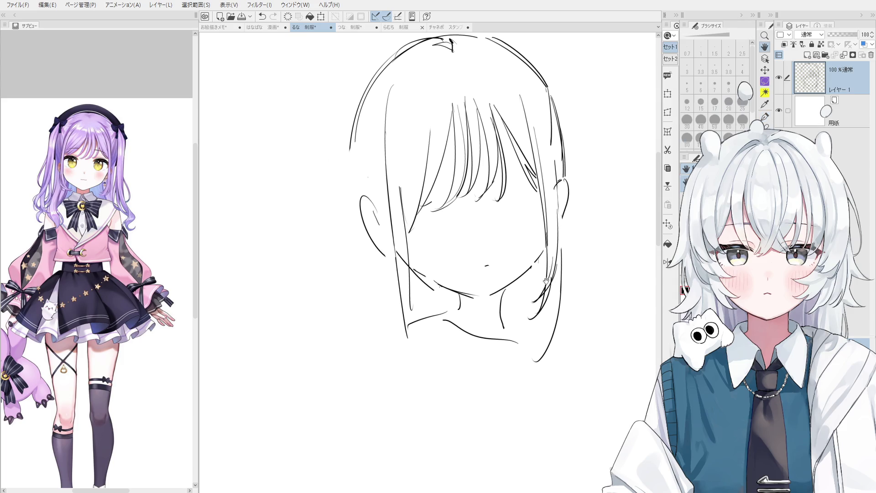
{"action": "left_click_drag", "start_coordinate": [570, 221], "coordinate": [539, 226]}
{"action": "scroll", "coordinate": [548, 274], "scroll_direction": "up", "scroll_amount": 2}
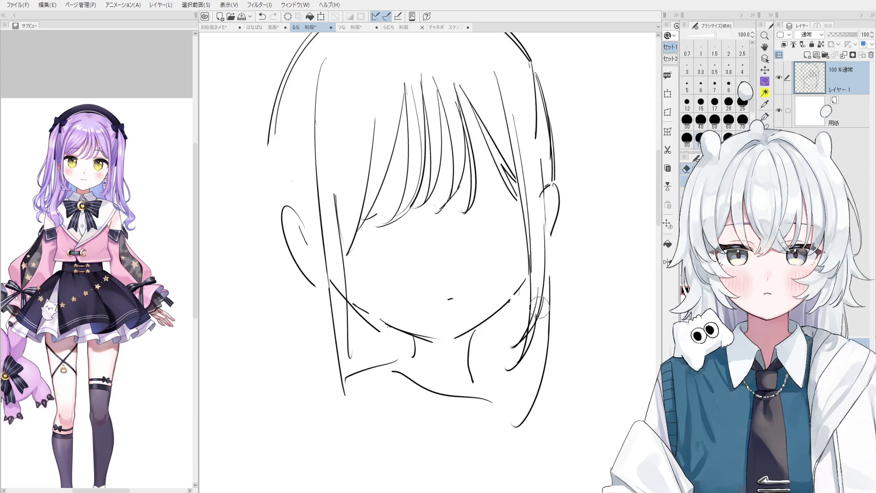
{"action": "key", "text": "p"}
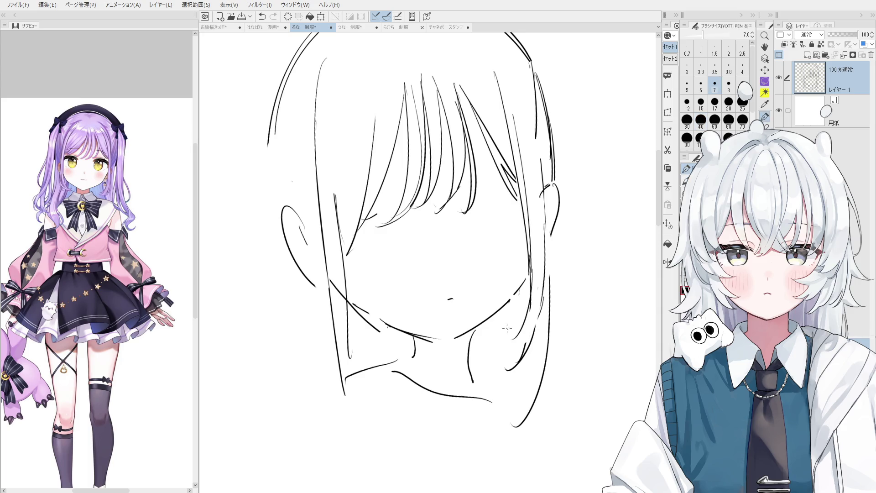
{"action": "scroll", "coordinate": [529, 315], "scroll_direction": "down", "scroll_amount": 1}
{"action": "key", "text": "ctrl+z"}
{"action": "key", "text": "ctrl+z"}
{"action": "left_click_drag", "start_coordinate": [537, 276], "coordinate": [504, 349]}
{"action": "left_click_drag", "start_coordinate": [538, 299], "coordinate": [512, 341]}
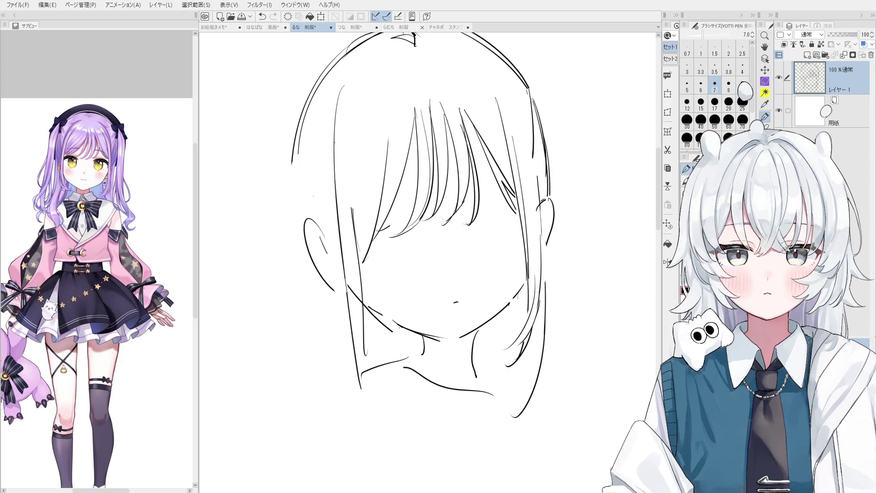
Step: Switch to the hard eraser and increase its size to 60
{"action": "key", "text": "e"}
{"action": "scroll", "coordinate": [439, 223], "scroll_direction": "up", "scroll_amount": 3}
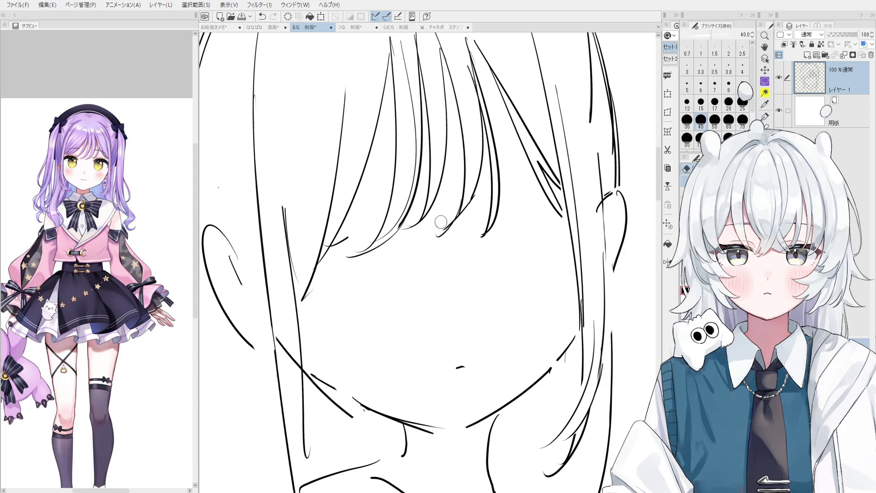
{"action": "scroll", "coordinate": [436, 231], "scroll_direction": "down", "scroll_amount": 2}
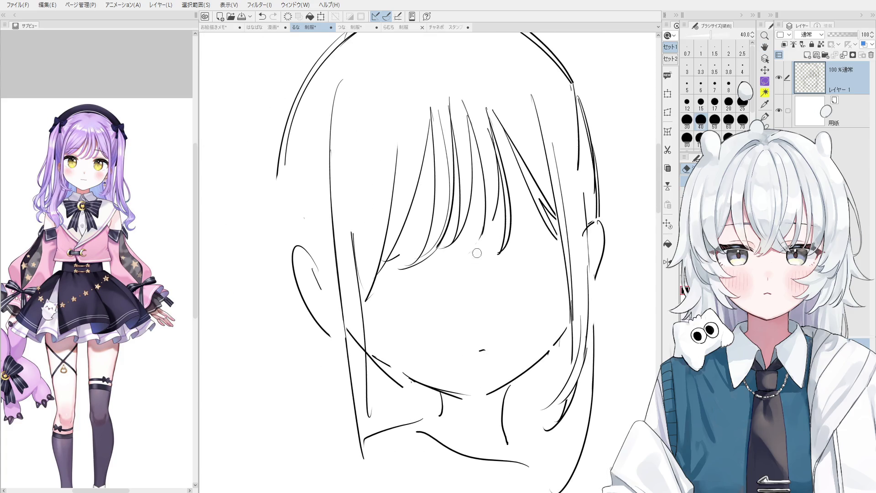
{"action": "scroll", "coordinate": [457, 246], "scroll_direction": "down", "scroll_amount": 2}
{"action": "scroll", "coordinate": [413, 237], "scroll_direction": "up", "scroll_amount": 1}
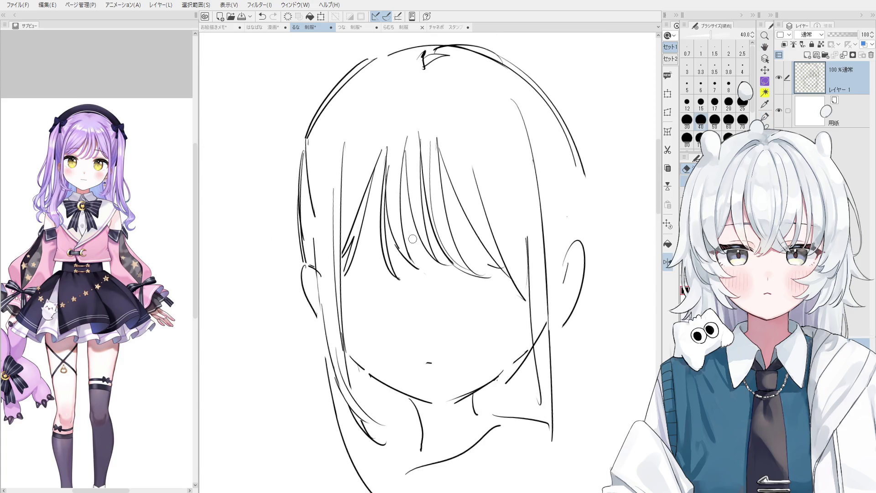
{"action": "scroll", "coordinate": [413, 237], "scroll_direction": "up", "scroll_amount": 1}
{"action": "key", "text": "bracketright"}
{"action": "key", "text": "bracketright"}
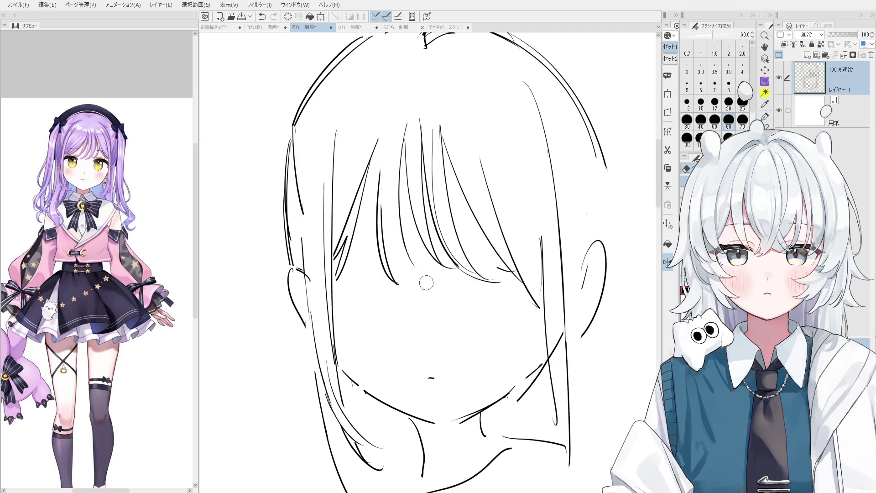
Step: Add new hair strokes across the bangs over the forehead
{"action": "key", "text": "p"}
{"action": "mouse_move", "coordinate": [379, 128]}
{"action": "left_mouse_down"}
{"action": "mouse_move", "coordinate": [411, 281]}
{"action": "mouse_move", "coordinate": [429, 285]}
{"action": "left_mouse_up"}
{"action": "key", "text": "ctrl+z"}
Step: Redraw a bang strand over the forehead, tilt the canvas to check, then reset rotation
{"action": "key", "text": "ctrl+z"}
{"action": "left_click_drag", "start_coordinate": [379, 145], "coordinate": [427, 287]}
{"action": "mouse_move", "coordinate": [405, 239]}
{"action": "left_mouse_down"}
{"action": "mouse_move", "coordinate": [430, 287]}
{"action": "mouse_move", "coordinate": [421, 155]}
{"action": "mouse_move", "coordinate": [424, 237]}
{"action": "left_mouse_up"}
{"action": "scroll", "coordinate": [434, 274], "scroll_direction": "down", "scroll_amount": 3}
{"action": "key", "text": "e"}
{"action": "key", "text": "p"}
{"action": "key", "text": "ctrl+z"}
{"action": "left_click_drag", "start_coordinate": [415, 176], "coordinate": [444, 283]}
{"action": "key", "text": "ctrl+z"}
{"action": "left_click_drag", "start_coordinate": [427, 200], "coordinate": [449, 282]}
{"action": "key", "text": "ctrl+z"}
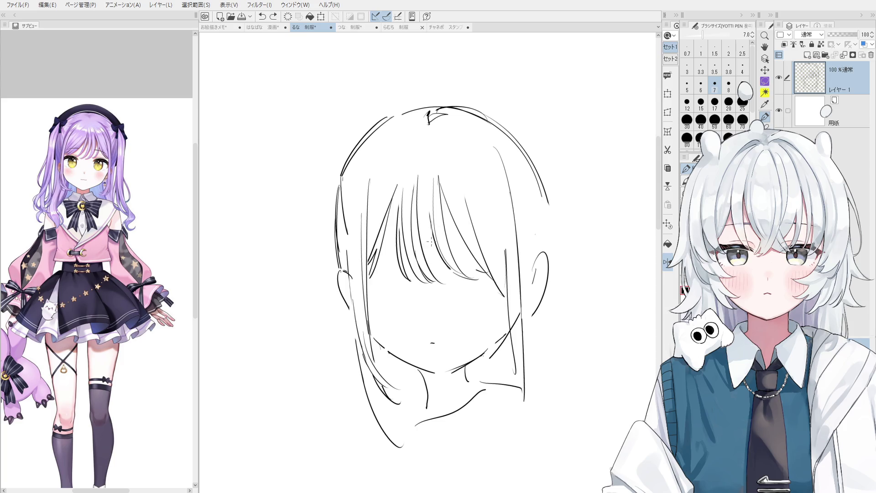
{"action": "scroll", "coordinate": [431, 229], "scroll_direction": "down", "scroll_amount": 3}
{"action": "mouse_move", "coordinate": [431, 229]}
{"action": "left_mouse_down"}
{"action": "mouse_move", "coordinate": [500, 264]}
{"action": "mouse_move", "coordinate": [490, 272]}
{"action": "mouse_move", "coordinate": [497, 265]}
{"action": "left_mouse_up"}
{"action": "scroll", "coordinate": [491, 272], "scroll_direction": "up", "scroll_amount": 3}
{"action": "key", "text": "p"}
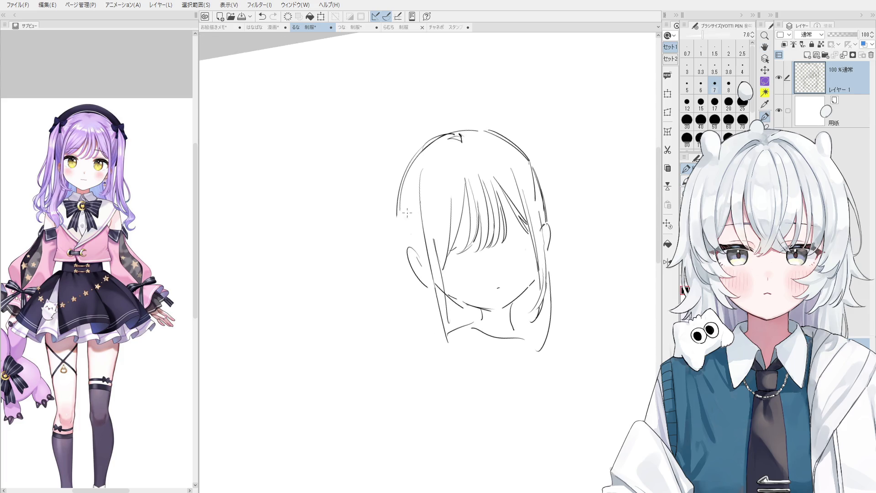
Step: Attempt the long left hair outline several times, undoing and erasing the rejected strokes
{"action": "mouse_move", "coordinate": [400, 193]}
{"action": "left_mouse_down"}
{"action": "mouse_move", "coordinate": [415, 296]}
{"action": "mouse_move", "coordinate": [401, 172]}
{"action": "mouse_move", "coordinate": [410, 154]}
{"action": "mouse_move", "coordinate": [397, 197]}
{"action": "mouse_move", "coordinate": [405, 167]}
{"action": "mouse_move", "coordinate": [447, 141]}
{"action": "mouse_move", "coordinate": [420, 151]}
{"action": "left_mouse_up"}
{"action": "key", "text": "e"}
{"action": "key", "text": "p"}
{"action": "key", "text": "ctrl+z"}
{"action": "key", "text": "e"}
{"action": "key", "text": "p"}
{"action": "mouse_move", "coordinate": [402, 180]}
{"action": "left_mouse_down"}
{"action": "mouse_move", "coordinate": [399, 236]}
{"action": "mouse_move", "coordinate": [415, 306]}
{"action": "left_mouse_up"}
{"action": "key", "text": "ctrl+z"}
{"action": "left_click_drag", "start_coordinate": [403, 173], "coordinate": [423, 148]}
{"action": "key", "text": "ctrl+z"}
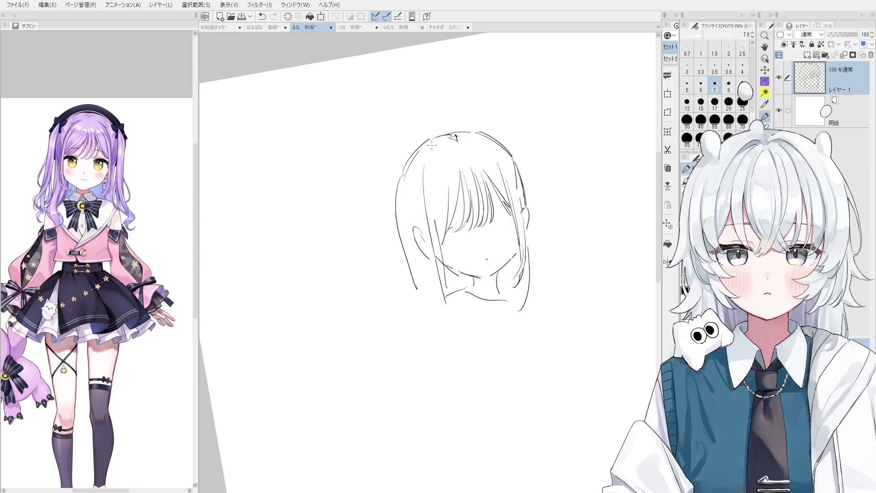
{"action": "key", "text": "e"}
{"action": "left_click_drag", "start_coordinate": [402, 192], "coordinate": [420, 316]}
{"action": "key", "text": "p"}
Step: Draw a long right hair strand and a higher stroke, then rotate the head upright
{"action": "scroll", "coordinate": [512, 224], "scroll_direction": "down", "scroll_amount": 1}
{"action": "left_click_drag", "start_coordinate": [517, 218], "coordinate": [530, 299]}
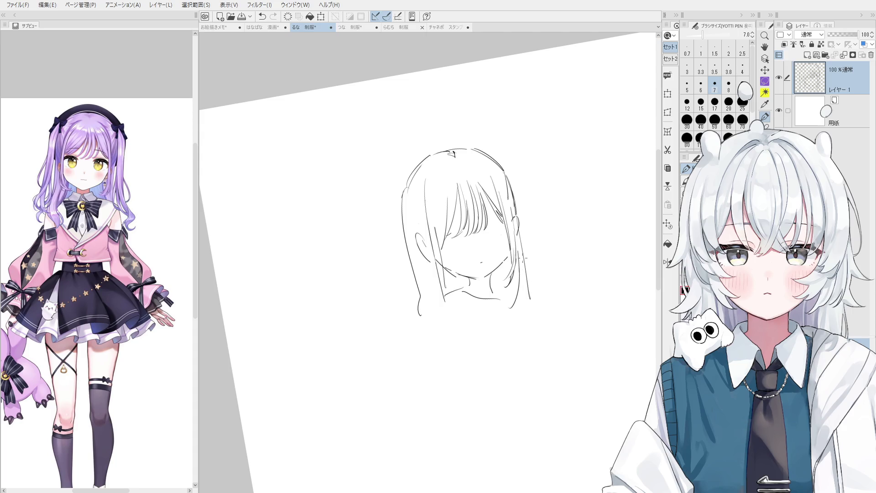
{"action": "left_click_drag", "start_coordinate": [504, 167], "coordinate": [516, 207]}
{"action": "scroll", "coordinate": [502, 258], "scroll_direction": "up", "scroll_amount": 2}
{"action": "left_click_drag", "start_coordinate": [502, 259], "coordinate": [461, 271]}
{"action": "key", "text": "e"}
{"action": "key", "text": "p"}
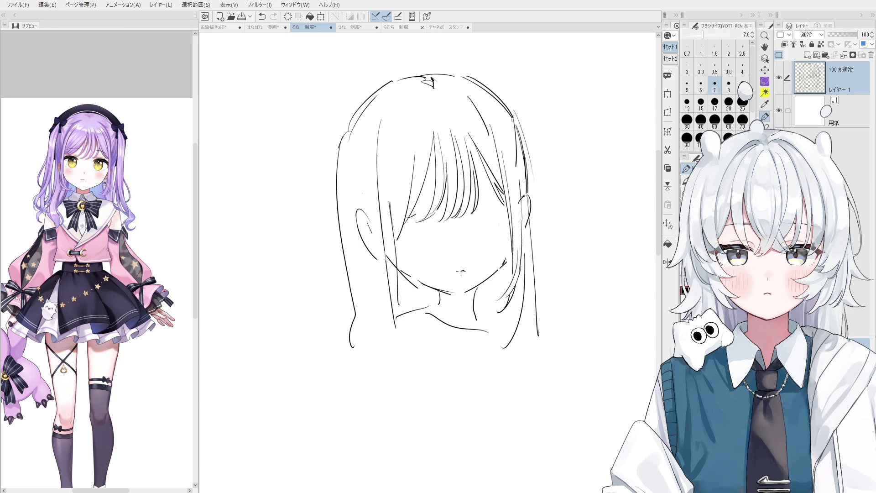
{"action": "scroll", "coordinate": [460, 347], "scroll_direction": "down", "scroll_amount": 2}
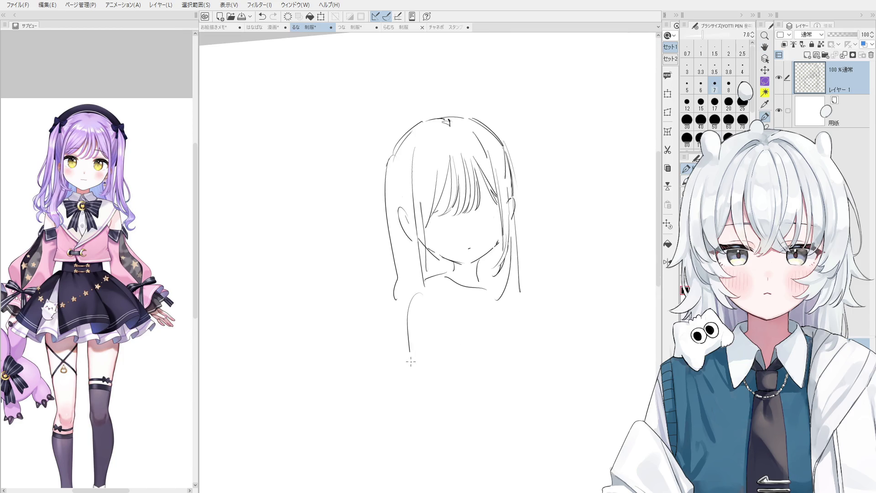
Step: Draw the body's left edge below the hair, plus short strands at the bangs and right hair end
{"action": "left_click_drag", "start_coordinate": [418, 301], "coordinate": [392, 434]}
{"action": "scroll", "coordinate": [451, 348], "scroll_direction": "down", "scroll_amount": 1}
{"action": "key", "text": "ctrl+z"}
{"action": "left_click_drag", "start_coordinate": [419, 300], "coordinate": [402, 449]}
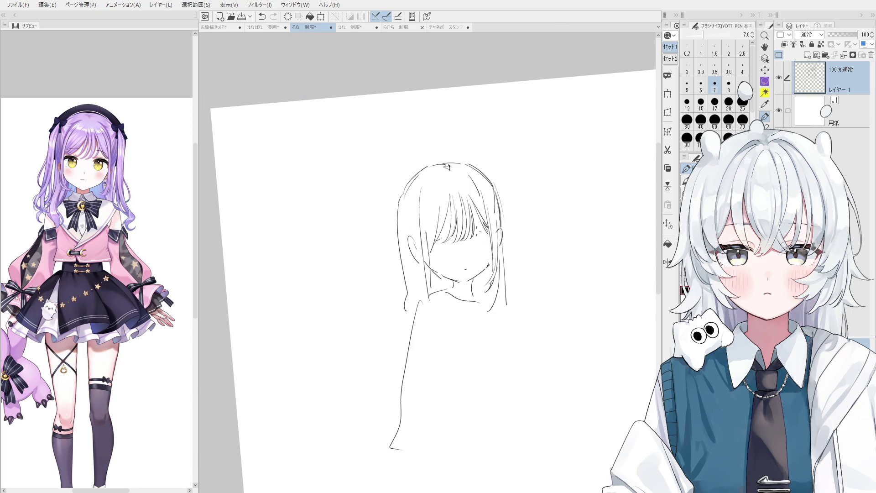
{"action": "left_click_drag", "start_coordinate": [469, 220], "coordinate": [487, 225]}
{"action": "mouse_move", "coordinate": [493, 300]}
{"action": "left_mouse_down"}
{"action": "mouse_move", "coordinate": [502, 302]}
{"action": "mouse_move", "coordinate": [523, 369]}
{"action": "left_mouse_up"}
Step: Draw the shoulder line and the raised arm and forearm curving across the torso
{"action": "left_click_drag", "start_coordinate": [436, 293], "coordinate": [487, 358]}
{"action": "key", "text": "ctrl+z"}
{"action": "left_click_drag", "start_coordinate": [426, 293], "coordinate": [487, 409]}
{"action": "mouse_move", "coordinate": [400, 374]}
{"action": "left_mouse_down"}
{"action": "mouse_move", "coordinate": [409, 352]}
{"action": "mouse_move", "coordinate": [445, 333]}
{"action": "mouse_move", "coordinate": [455, 381]}
{"action": "left_mouse_up"}
{"action": "key", "text": "ctrl+z"}
{"action": "mouse_move", "coordinate": [438, 333]}
{"action": "left_mouse_down"}
{"action": "mouse_move", "coordinate": [454, 379]}
{"action": "mouse_move", "coordinate": [407, 384]}
{"action": "left_mouse_up"}
{"action": "mouse_move", "coordinate": [458, 398]}
{"action": "left_mouse_down"}
{"action": "mouse_move", "coordinate": [446, 412]}
{"action": "mouse_move", "coordinate": [446, 404]}
{"action": "mouse_move", "coordinate": [401, 415]}
{"action": "mouse_move", "coordinate": [423, 448]}
{"action": "left_mouse_up"}
{"action": "key", "text": "e"}
{"action": "key", "text": "p"}
Step: Add a short horizontal stroke for the hand and trim stroke ends with the eraser
{"action": "key", "text": "e"}
{"action": "mouse_move", "coordinate": [456, 415]}
{"action": "left_mouse_down"}
{"action": "mouse_move", "coordinate": [454, 400]}
{"action": "mouse_move", "coordinate": [494, 396]}
{"action": "mouse_move", "coordinate": [480, 397]}
{"action": "mouse_move", "coordinate": [501, 379]}
{"action": "left_mouse_up"}
{"action": "key", "text": "p"}
{"action": "key", "text": "e"}
{"action": "key", "text": "p"}
{"action": "mouse_move", "coordinate": [525, 351]}
{"action": "left_mouse_down"}
{"action": "mouse_move", "coordinate": [516, 370]}
{"action": "mouse_move", "coordinate": [569, 350]}
{"action": "mouse_move", "coordinate": [558, 384]}
{"action": "left_mouse_up"}
{"action": "key", "text": "ctrl+z"}
Step: Redraw the tablet's bottom and right edges, undoing the earlier attempts
{"action": "key", "text": "e"}
{"action": "key", "text": "p"}
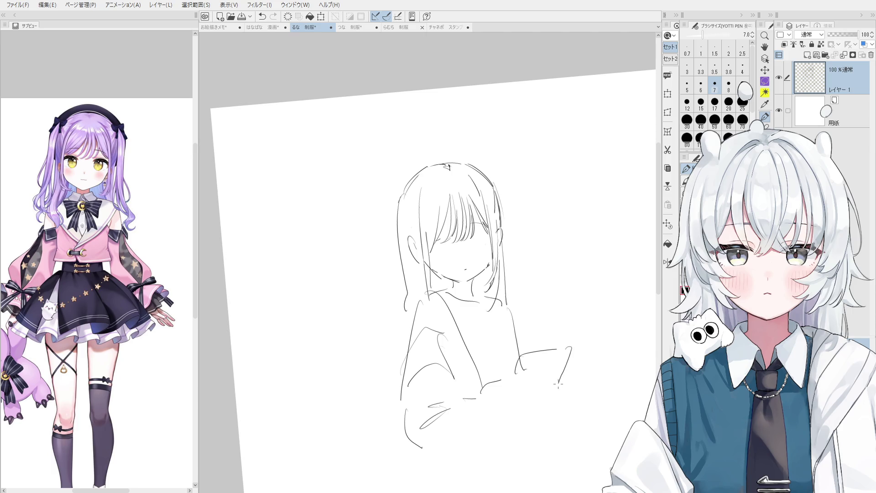
{"action": "key", "text": "ctrl+z"}
{"action": "key", "text": "ctrl+z"}
{"action": "left_click_drag", "start_coordinate": [513, 391], "coordinate": [566, 379]}
{"action": "key", "text": "ctrl+z"}
{"action": "key", "text": "ctrl+z"}
{"action": "key", "text": "ctrl+z"}
{"action": "left_click_drag", "start_coordinate": [512, 388], "coordinate": [561, 380]}
{"action": "key", "text": "ctrl+z"}
{"action": "left_click_drag", "start_coordinate": [572, 347], "coordinate": [568, 370]}
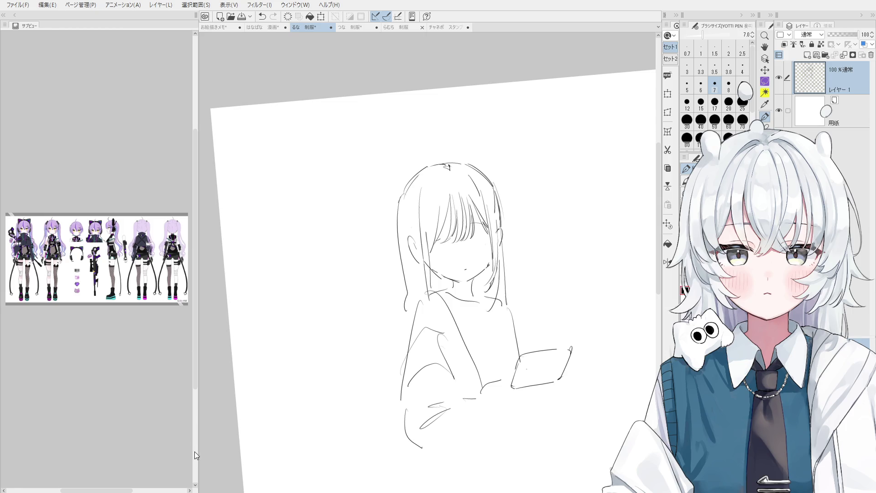
Step: Enlarge the reference sheet and add strokes along the left hair, torso and chin
{"action": "mouse_move", "coordinate": [197, 450]}
{"action": "left_mouse_down"}
{"action": "mouse_move", "coordinate": [564, 384]}
{"action": "mouse_move", "coordinate": [568, 366]}
{"action": "mouse_move", "coordinate": [445, 373]}
{"action": "mouse_move", "coordinate": [251, 355]}
{"action": "left_mouse_up"}
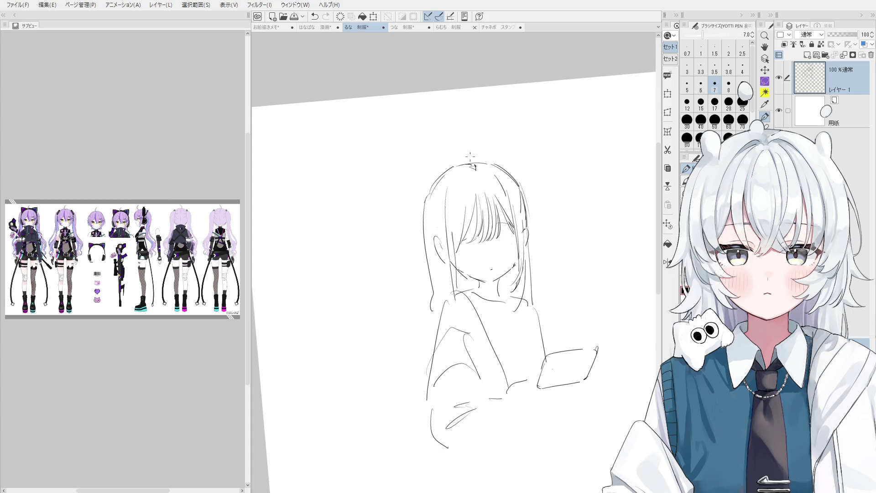
{"action": "scroll", "coordinate": [431, 221], "scroll_direction": "down", "scroll_amount": 1}
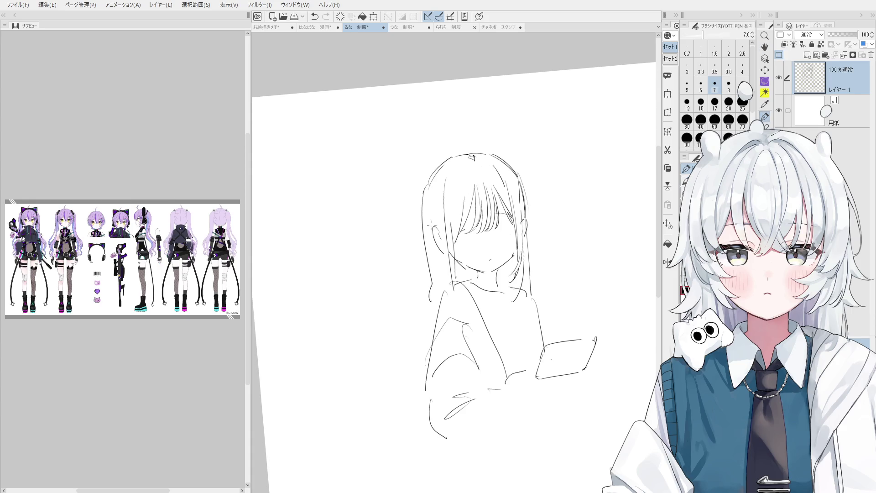
{"action": "left_click_drag", "start_coordinate": [431, 297], "coordinate": [416, 397]}
{"action": "left_click_drag", "start_coordinate": [422, 201], "coordinate": [431, 283]}
{"action": "mouse_move", "coordinate": [431, 237]}
{"action": "left_mouse_down"}
{"action": "mouse_move", "coordinate": [439, 294]}
{"action": "mouse_move", "coordinate": [475, 270]}
{"action": "mouse_move", "coordinate": [500, 269]}
{"action": "mouse_move", "coordinate": [487, 264]}
{"action": "left_mouse_up"}
{"action": "key", "text": "e"}
{"action": "scroll", "coordinate": [492, 266], "scroll_direction": "up", "scroll_amount": 5}
{"action": "key", "text": "p"}
Step: Undo the mouth strokes, zoom onto the pink-outfit reference face, and rotate the canvas
{"action": "key", "text": "ctrl+z"}
{"action": "key", "text": "ctrl+z"}
{"action": "scroll", "coordinate": [480, 269], "scroll_direction": "down", "scroll_amount": 1}
{"action": "scroll", "coordinate": [480, 270], "scroll_direction": "down", "scroll_amount": 1}
{"action": "key", "text": "ctrl+z"}
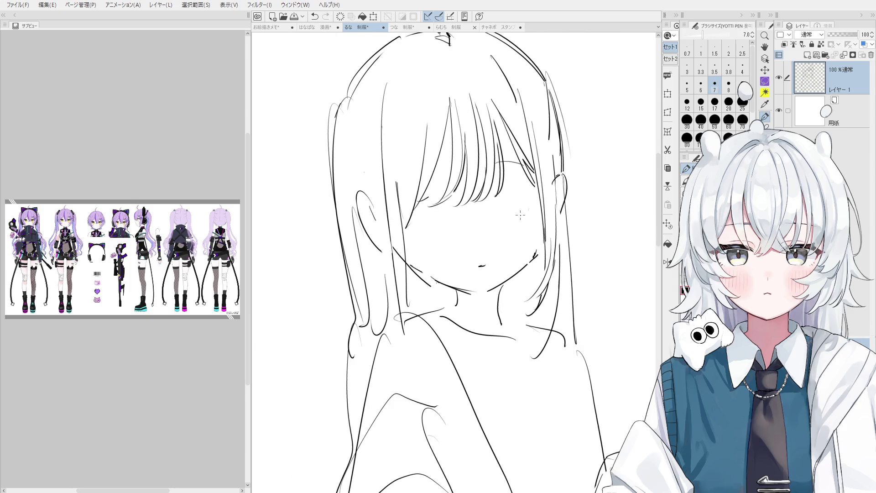
{"action": "scroll", "coordinate": [521, 217], "scroll_direction": "up", "scroll_amount": 2}
{"action": "scroll", "coordinate": [31, 214], "scroll_direction": "up", "scroll_amount": 3}
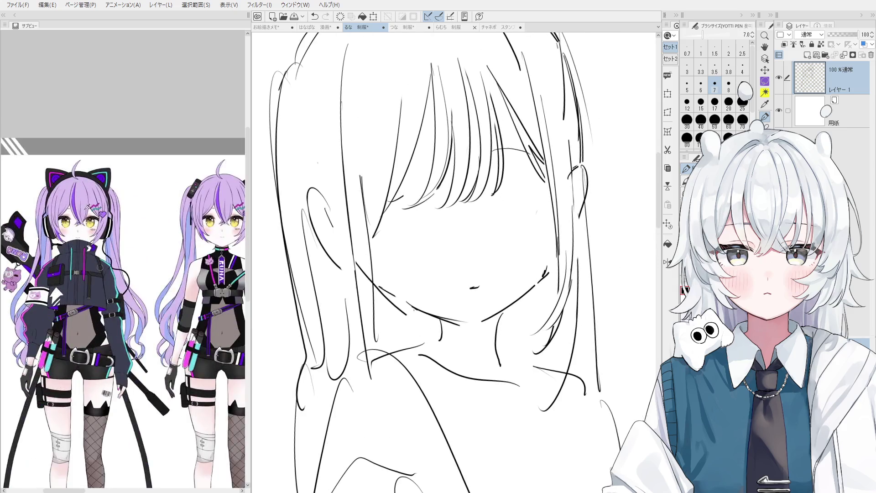
{"action": "scroll", "coordinate": [91, 210], "scroll_direction": "up", "scroll_amount": 2}
{"action": "scroll", "coordinate": [97, 220], "scroll_direction": "down", "scroll_amount": 1}
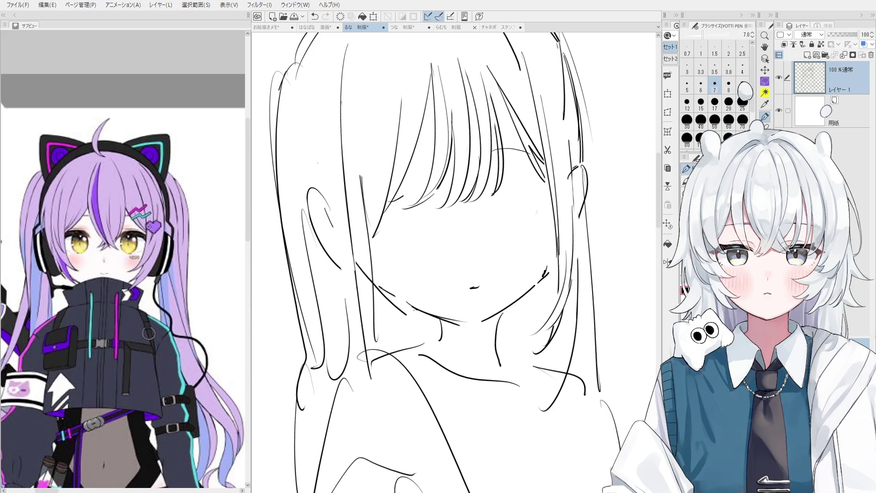
{"action": "scroll", "coordinate": [213, 218], "scroll_direction": "down", "scroll_amount": 3}
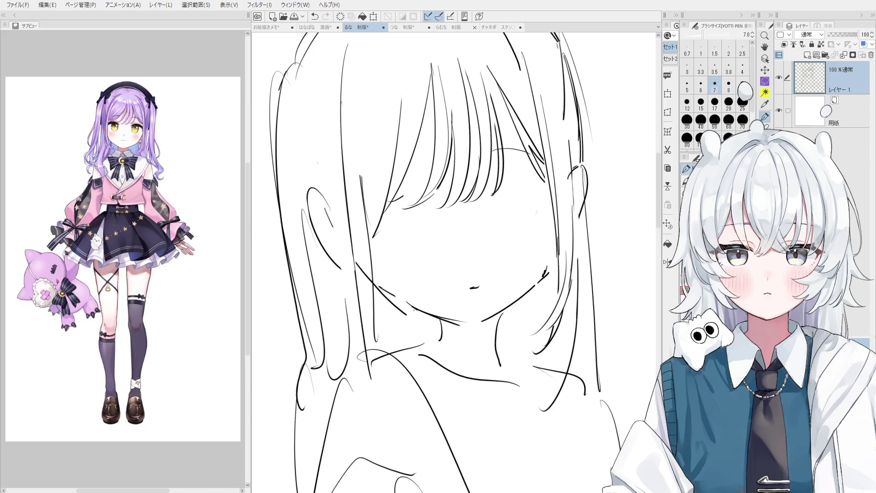
{"action": "scroll", "coordinate": [121, 139], "scroll_direction": "up", "scroll_amount": 4}
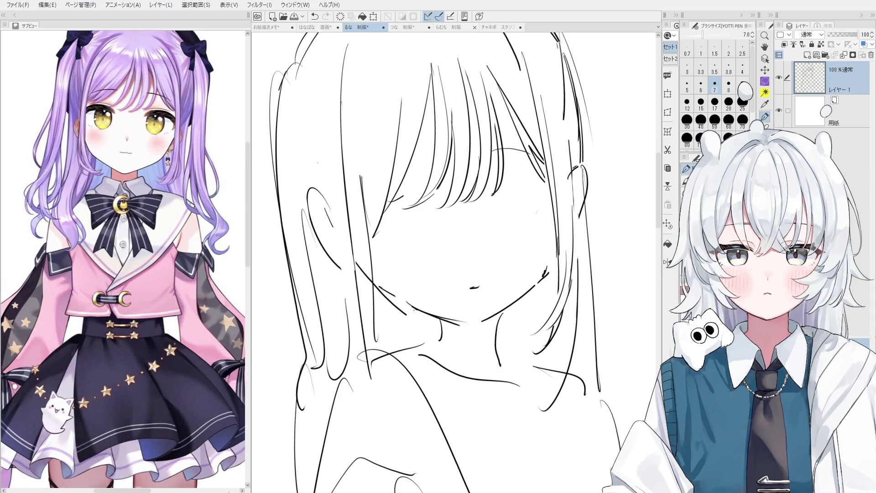
{"action": "scroll", "coordinate": [136, 306], "scroll_direction": "up", "scroll_amount": 4}
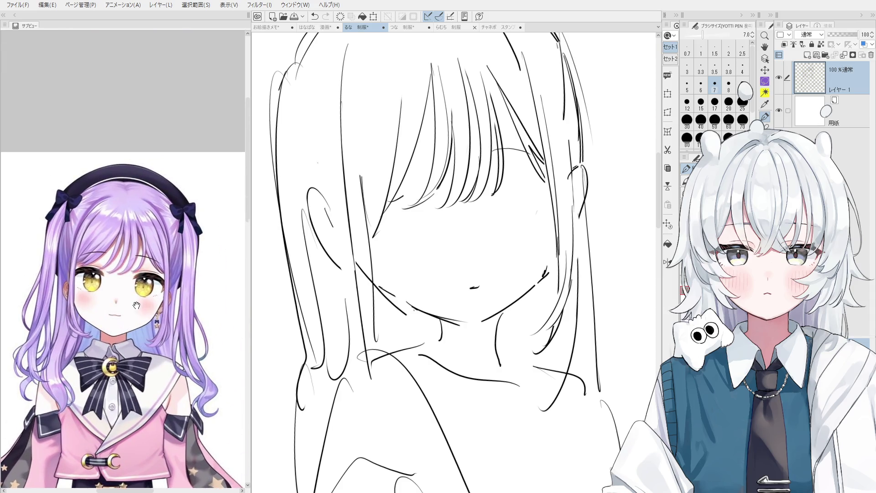
{"action": "scroll", "coordinate": [134, 278], "scroll_direction": "down", "scroll_amount": 4}
{"action": "scroll", "coordinate": [135, 278], "scroll_direction": "up", "scroll_amount": 3}
{"action": "key", "text": "space"}
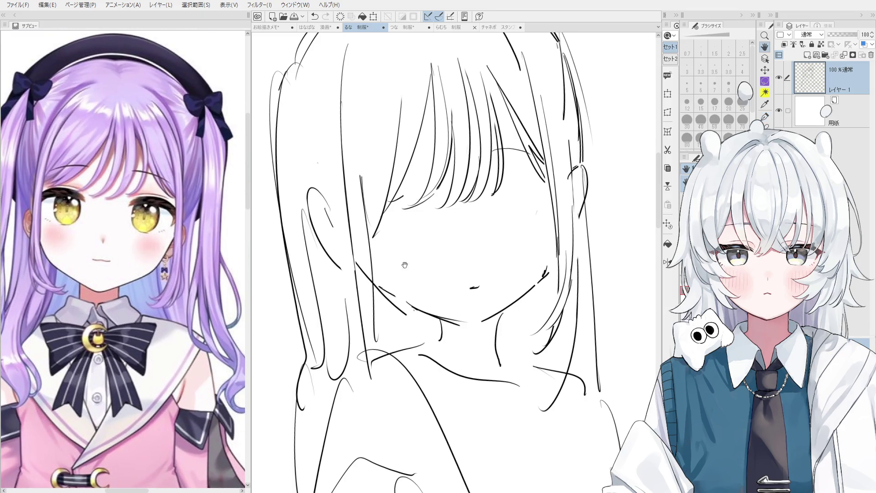
{"action": "mouse_move", "coordinate": [525, 197]}
{"action": "left_mouse_down"}
{"action": "mouse_move", "coordinate": [506, 211]}
{"action": "mouse_move", "coordinate": [408, 204]}
{"action": "left_mouse_up"}
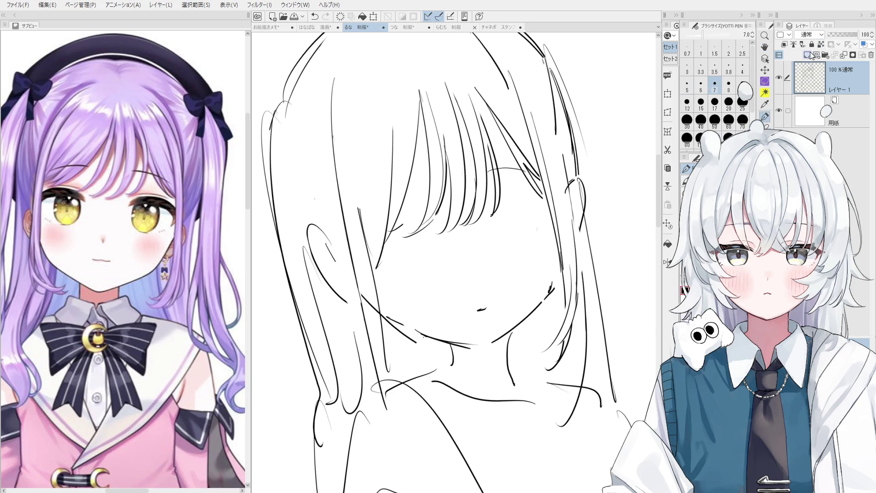
Step: Add a new raster layer above Layer 1, centre the face, and darken the eye outline
{"action": "left_click", "coordinate": [807, 55]}
{"action": "key", "text": "space"}
{"action": "left_click_drag", "start_coordinate": [472, 235], "coordinate": [484, 253]}
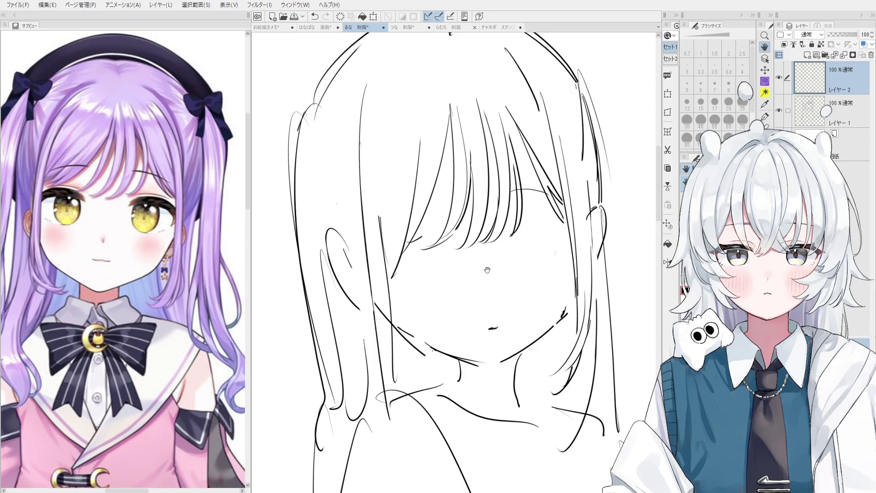
{"action": "mouse_move", "coordinate": [537, 226]}
{"action": "left_mouse_down"}
{"action": "mouse_move", "coordinate": [526, 227]}
{"action": "mouse_move", "coordinate": [525, 215]}
{"action": "mouse_move", "coordinate": [540, 221]}
{"action": "mouse_move", "coordinate": [558, 252]}
{"action": "left_mouse_up"}
{"action": "key", "text": "p"}
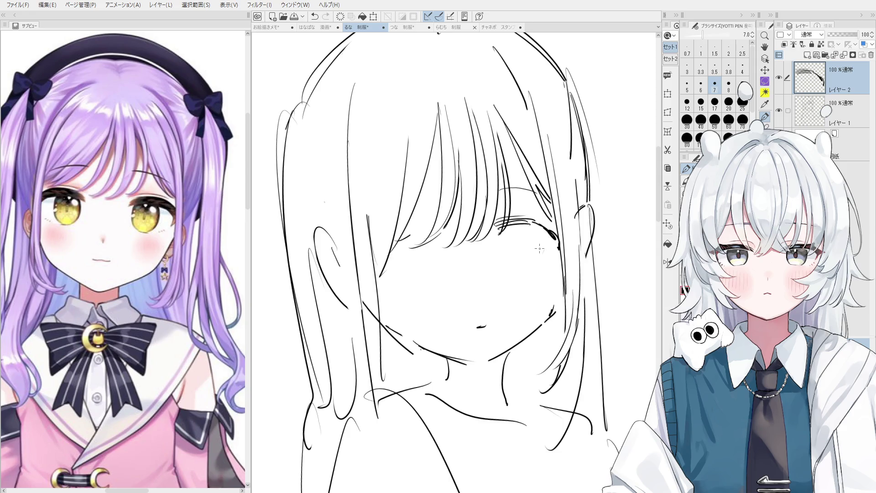
{"action": "left_click_drag", "start_coordinate": [539, 224], "coordinate": [554, 237]}
Step: Briefly switch to Layer 1 with a large eraser, then undo and return to the eye layer
{"action": "key", "text": "o"}
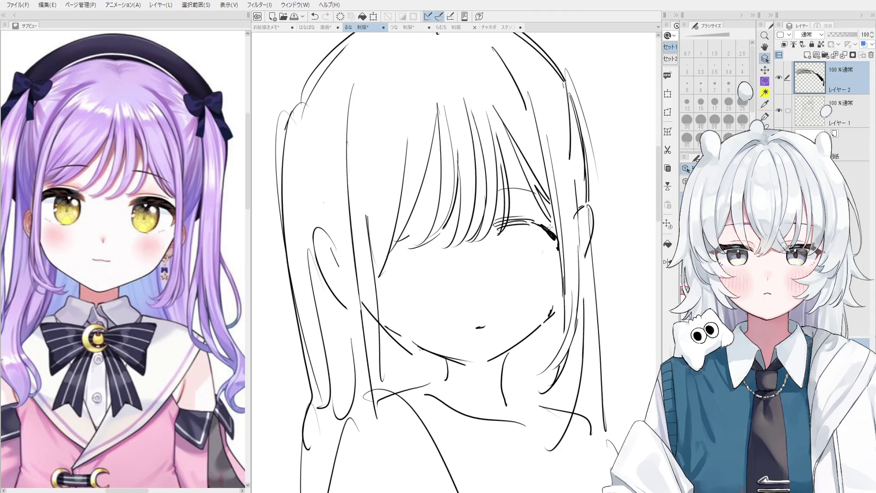
{"action": "key", "text": "alt+bracketleft"}
{"action": "key", "text": "ctrl+minus"}
{"action": "key", "text": "e"}
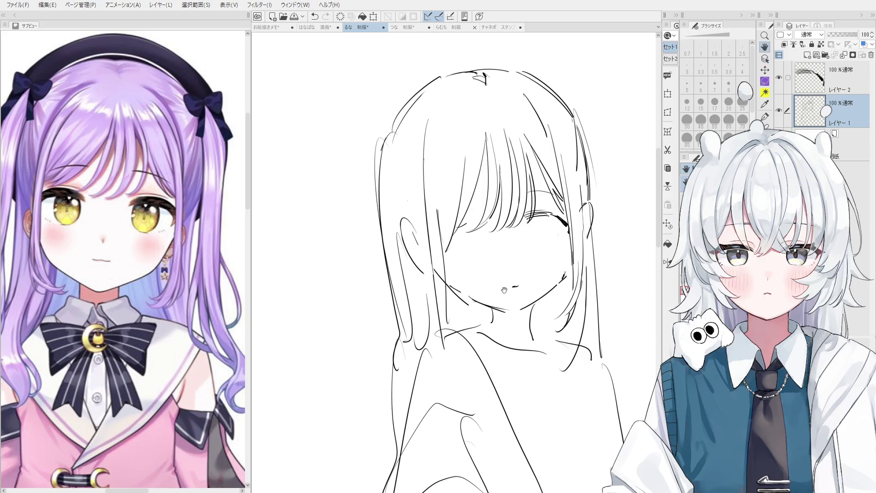
{"action": "scroll", "coordinate": [398, 326], "scroll_direction": "down", "scroll_amount": 1}
{"action": "scroll", "coordinate": [552, 215], "scroll_direction": "up", "scroll_amount": 2}
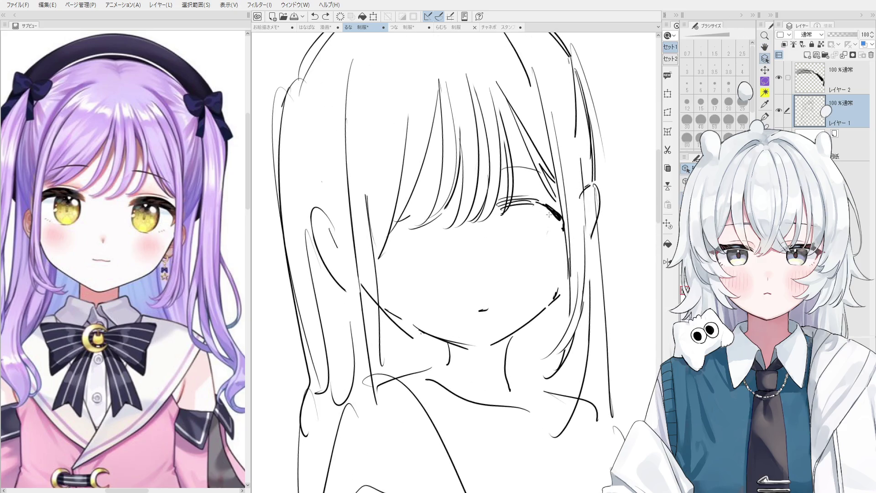
{"action": "key", "text": "ctrl+z"}
{"action": "key", "text": "h"}
Step: With a thinner pen, draw eyelash strokes and the curve down the eye's right side
{"action": "scroll", "coordinate": [551, 218], "scroll_direction": "up", "scroll_amount": 2}
{"action": "key", "text": "p"}
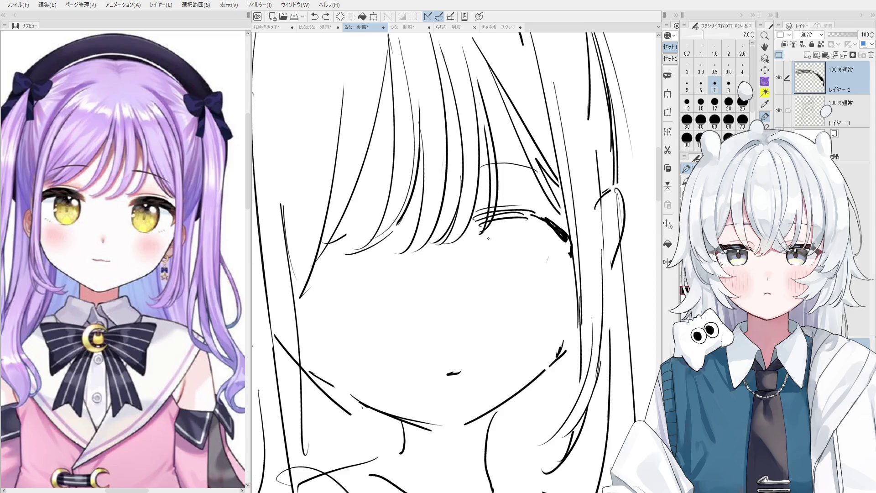
{"action": "key", "text": "bracketleft"}
{"action": "mouse_move", "coordinate": [484, 221]}
{"action": "left_mouse_down"}
{"action": "mouse_move", "coordinate": [473, 234]}
{"action": "mouse_move", "coordinate": [493, 290]}
{"action": "left_mouse_up"}
{"action": "mouse_move", "coordinate": [522, 226]}
{"action": "left_mouse_down"}
{"action": "mouse_move", "coordinate": [530, 286]}
{"action": "mouse_move", "coordinate": [507, 291]}
{"action": "mouse_move", "coordinate": [546, 293]}
{"action": "left_mouse_up"}
{"action": "scroll", "coordinate": [513, 283], "scroll_direction": "down", "scroll_amount": 2}
Step: Flip the canvas horizontally, lasso and transform the eye, then clear the selection
{"action": "key", "text": "h"}
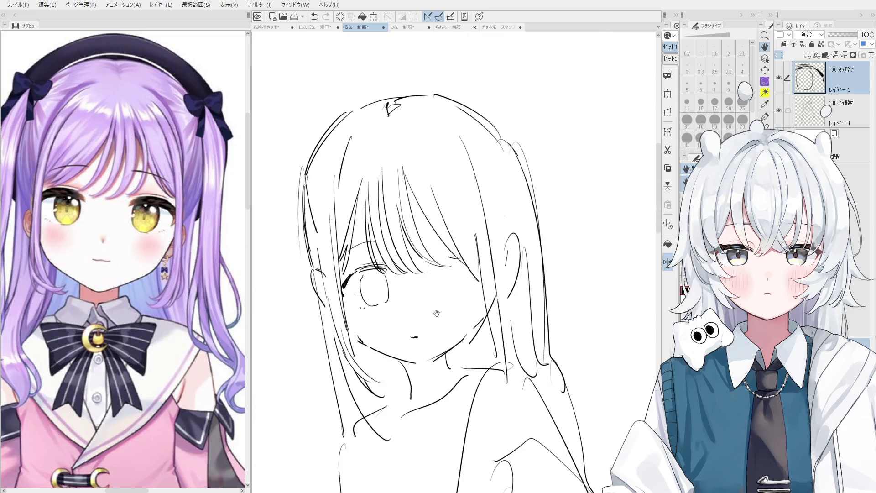
{"action": "scroll", "coordinate": [530, 227], "scroll_direction": "down", "scroll_amount": 1}
{"action": "mouse_move", "coordinate": [406, 305]}
{"action": "left_mouse_down"}
{"action": "mouse_move", "coordinate": [434, 299]}
{"action": "mouse_move", "coordinate": [424, 283]}
{"action": "left_mouse_up"}
{"action": "left_click", "coordinate": [442, 325]}
{"action": "left_click", "coordinate": [379, 324]}
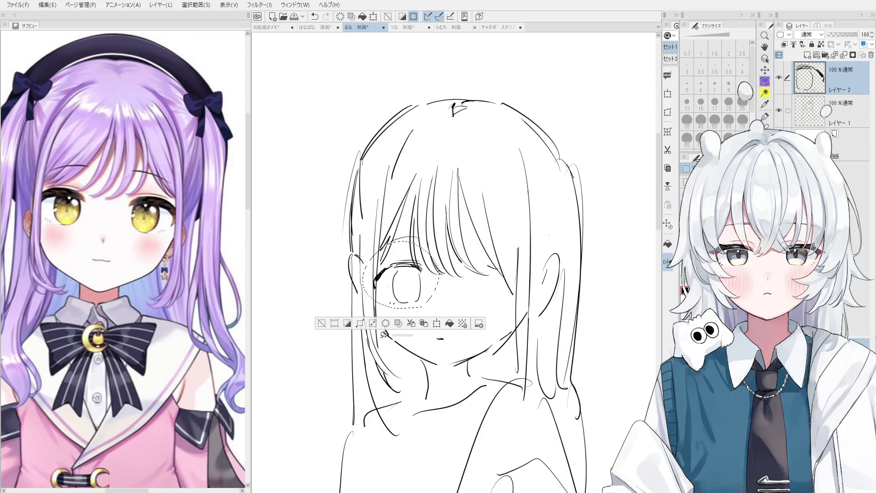
{"action": "key", "text": "space"}
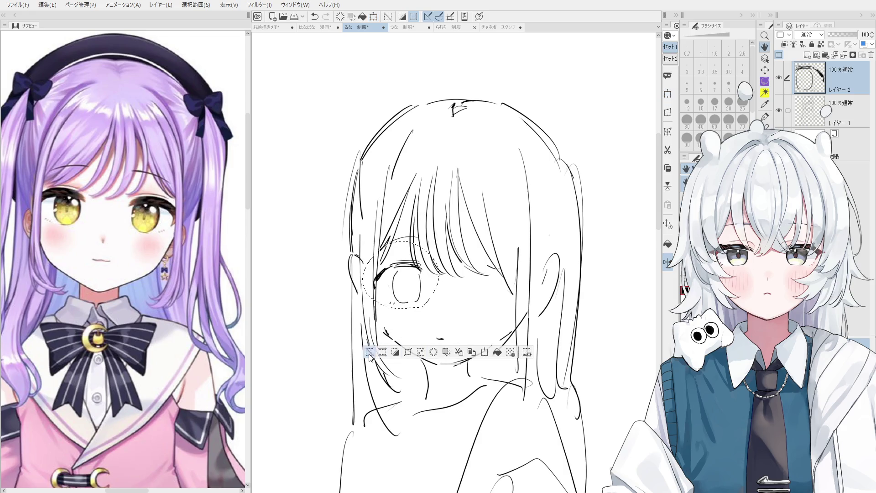
{"action": "key", "text": "ctrl+d"}
Step: Draw the second eye's lid line and erase the left side of its oval
{"action": "key", "text": "p"}
{"action": "scroll", "coordinate": [475, 277], "scroll_direction": "up", "scroll_amount": 2}
{"action": "scroll", "coordinate": [476, 277], "scroll_direction": "up", "scroll_amount": 1}
{"action": "key", "text": "ctrl+z"}
{"action": "mouse_move", "coordinate": [469, 260]}
{"action": "left_mouse_down"}
{"action": "mouse_move", "coordinate": [528, 269]}
{"action": "mouse_move", "coordinate": [515, 255]}
{"action": "mouse_move", "coordinate": [534, 252]}
{"action": "mouse_move", "coordinate": [536, 283]}
{"action": "left_mouse_up"}
{"action": "key", "text": "minus"}
{"action": "key", "text": "asciicircum"}
{"action": "key", "text": "e"}
{"action": "mouse_move", "coordinate": [393, 317]}
{"action": "left_mouse_down"}
{"action": "mouse_move", "coordinate": [380, 298]}
{"action": "mouse_move", "coordinate": [401, 294]}
{"action": "mouse_move", "coordinate": [385, 316]}
{"action": "mouse_move", "coordinate": [375, 286]}
{"action": "left_mouse_up"}
{"action": "key", "text": "p"}
{"action": "key", "text": "e"}
{"action": "key", "text": "p"}
Step: Try curves for the right eye, undoing the poor ones, and darken its upper lid
{"action": "mouse_move", "coordinate": [476, 270]}
{"action": "left_mouse_down"}
{"action": "mouse_move", "coordinate": [477, 297]}
{"action": "mouse_move", "coordinate": [476, 271]}
{"action": "mouse_move", "coordinate": [486, 309]}
{"action": "mouse_move", "coordinate": [503, 306]}
{"action": "left_mouse_up"}
{"action": "key", "text": "ctrl+z"}
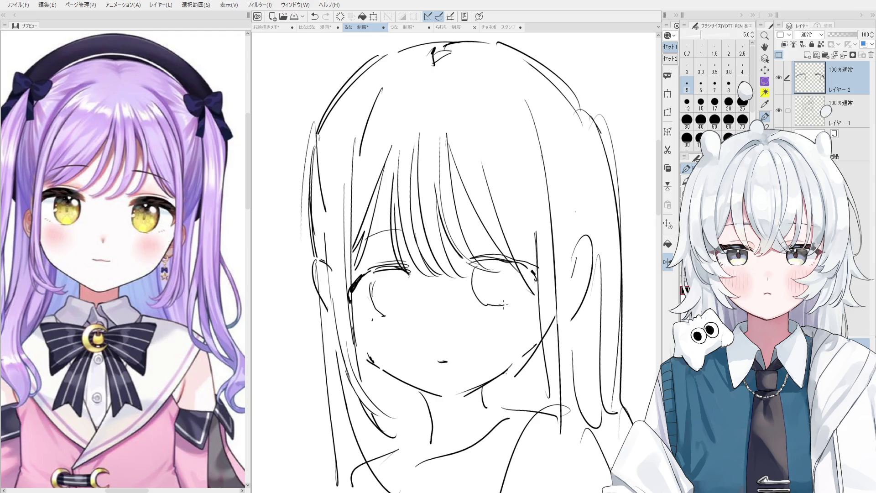
{"action": "scroll", "coordinate": [512, 281], "scroll_direction": "down", "scroll_amount": 2}
{"action": "scroll", "coordinate": [456, 283], "scroll_direction": "up", "scroll_amount": 2}
{"action": "key", "text": "ctrl+z"}
{"action": "key", "text": "ctrl+z"}
{"action": "key", "text": "ctrl+z"}
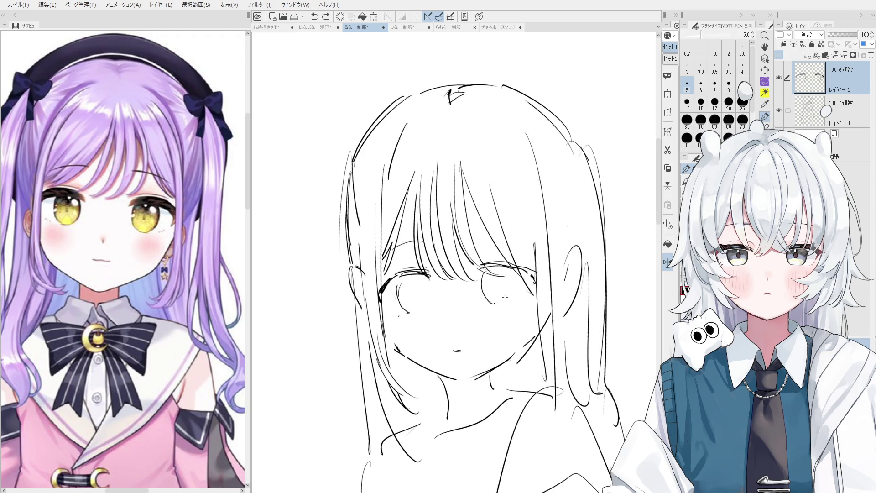
{"action": "scroll", "coordinate": [424, 286], "scroll_direction": "up", "scroll_amount": 1}
{"action": "mouse_move", "coordinate": [424, 274]}
{"action": "left_mouse_down"}
{"action": "mouse_move", "coordinate": [434, 295]}
{"action": "mouse_move", "coordinate": [408, 322]}
{"action": "mouse_move", "coordinate": [431, 313]}
{"action": "left_mouse_up"}
{"action": "key", "text": "ctrl+z"}
{"action": "key", "text": "ctrl+z"}
{"action": "key", "text": "ctrl+z"}
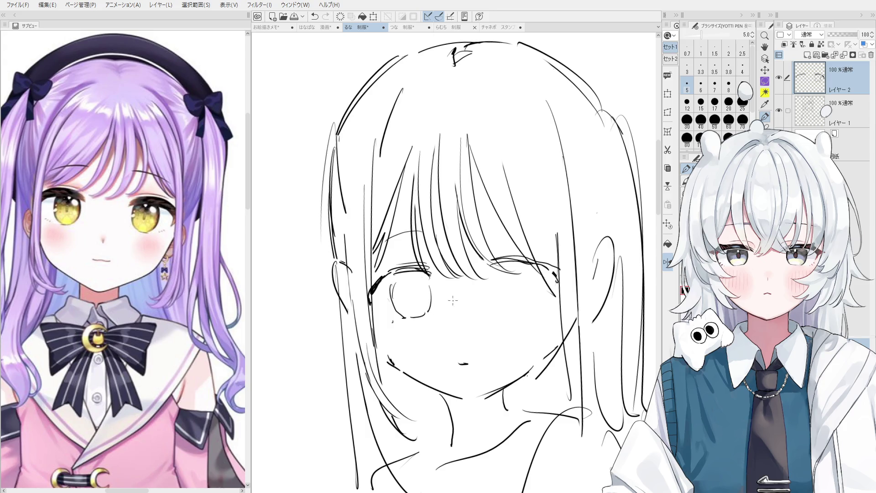
{"action": "left_click_drag", "start_coordinate": [491, 268], "coordinate": [501, 264]}
{"action": "scroll", "coordinate": [327, 237], "scroll_direction": "up", "scroll_amount": 5}
Step: Reset the view upright and draw the arc, right side and bottom of the right eye
{"action": "key", "text": "h"}
{"action": "left_click_drag", "start_coordinate": [256, 209], "coordinate": [503, 247]}
{"action": "key", "text": "ctrl+0"}
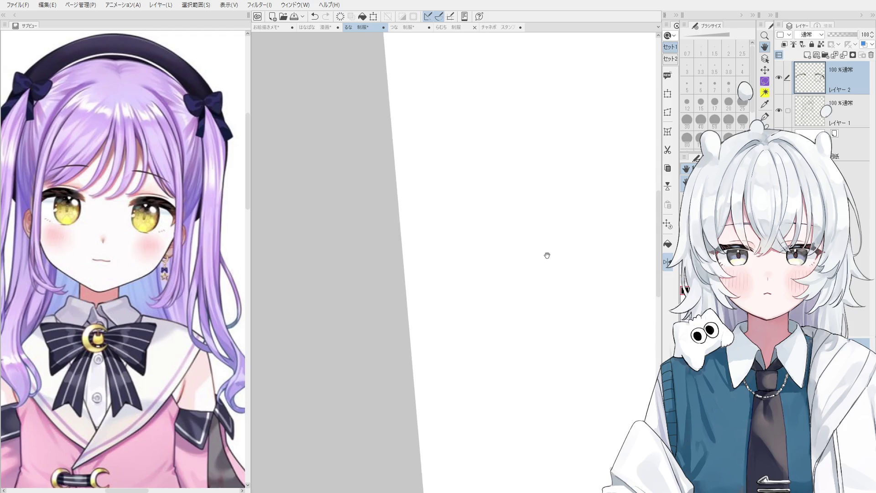
{"action": "scroll", "coordinate": [539, 209], "scroll_direction": "up", "scroll_amount": 4}
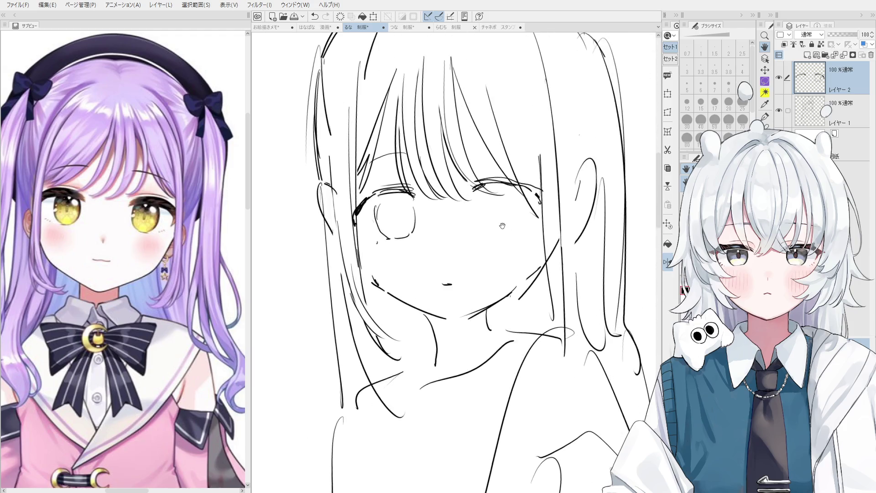
{"action": "key", "text": "p"}
{"action": "mouse_move", "coordinate": [493, 209]}
{"action": "left_mouse_down"}
{"action": "mouse_move", "coordinate": [483, 228]}
{"action": "mouse_move", "coordinate": [499, 254]}
{"action": "mouse_move", "coordinate": [511, 251]}
{"action": "left_mouse_up"}
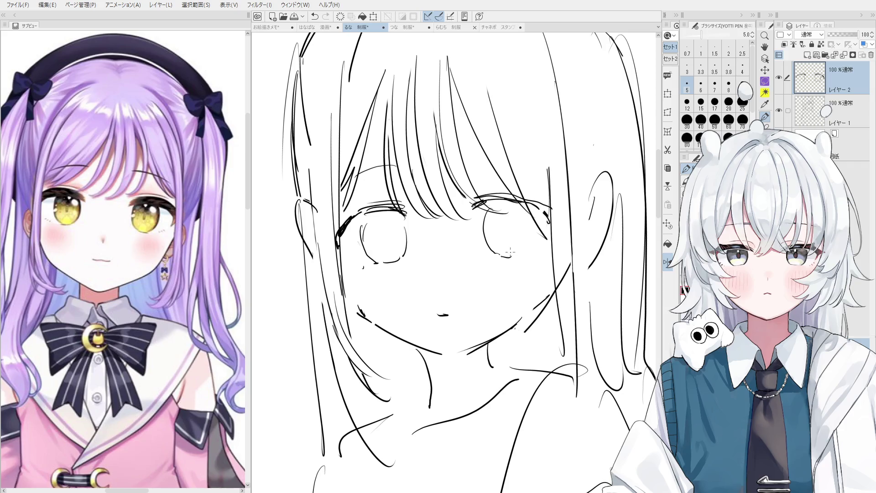
{"action": "mouse_move", "coordinate": [525, 211]}
{"action": "left_mouse_down"}
{"action": "mouse_move", "coordinate": [533, 235]}
{"action": "mouse_move", "coordinate": [519, 253]}
{"action": "left_mouse_up"}
Step: Erase the stray lines inside the left eye, undoing and redoing the last stroke
{"action": "scroll", "coordinate": [124, 255], "scroll_direction": "down", "scroll_amount": 5}
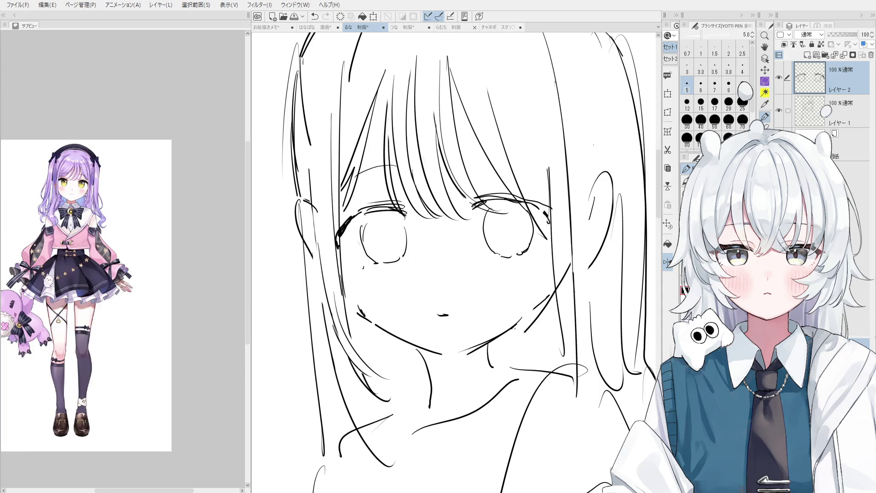
{"action": "scroll", "coordinate": [124, 255], "scroll_direction": "up", "scroll_amount": 3}
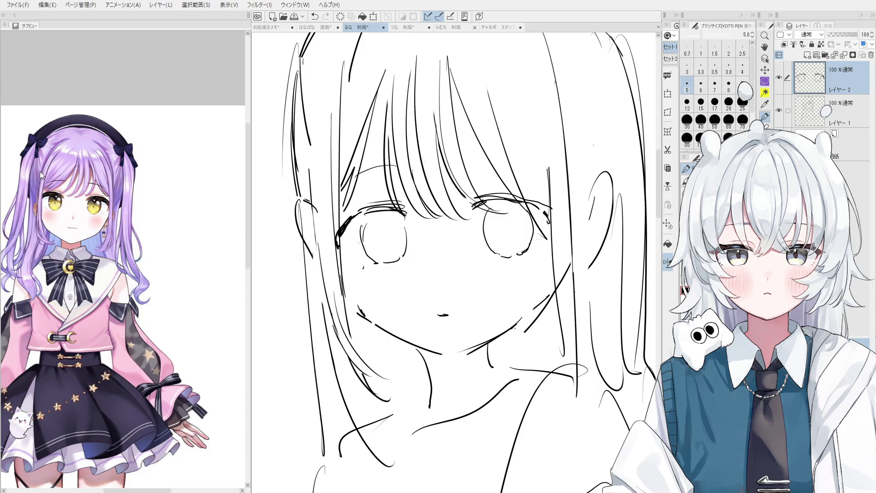
{"action": "scroll", "coordinate": [296, 98], "scroll_direction": "up", "scroll_amount": 3}
{"action": "key", "text": "e"}
{"action": "left_click_drag", "start_coordinate": [406, 290], "coordinate": [397, 329]}
{"action": "key", "text": "p"}
{"action": "key", "text": "ctrl+z"}
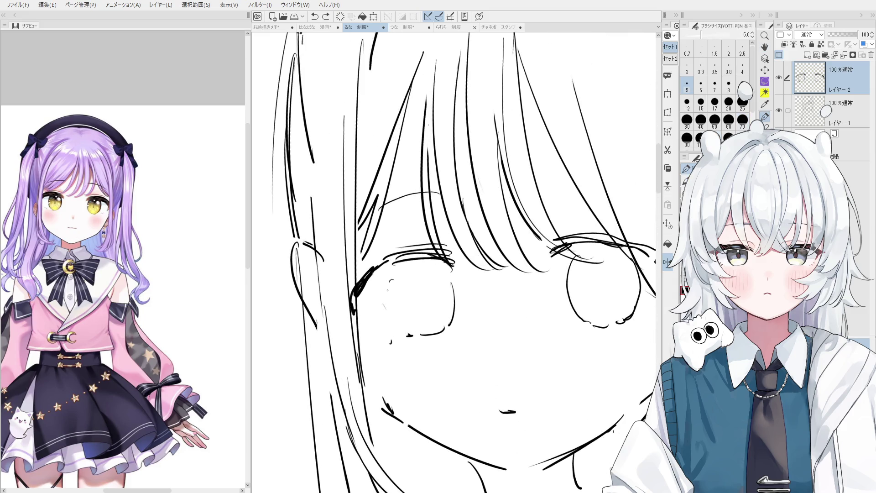
{"action": "scroll", "coordinate": [389, 284], "scroll_direction": "down", "scroll_amount": 1}
{"action": "key", "text": "ctrl+y"}
{"action": "key", "text": "e"}
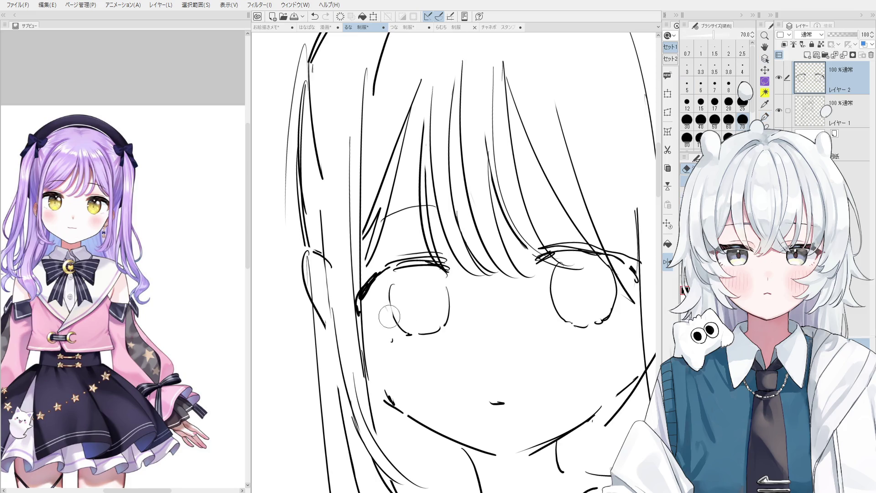
{"action": "scroll", "coordinate": [390, 316], "scroll_direction": "up", "scroll_amount": 1}
Step: Draw eyelash strokes along the left eye's upper lid on Layer 2
{"action": "left_click", "coordinate": [385, 309], "text": "ctrl+shift"}
{"action": "key", "text": "p"}
{"action": "key", "text": "alt+bracketright"}
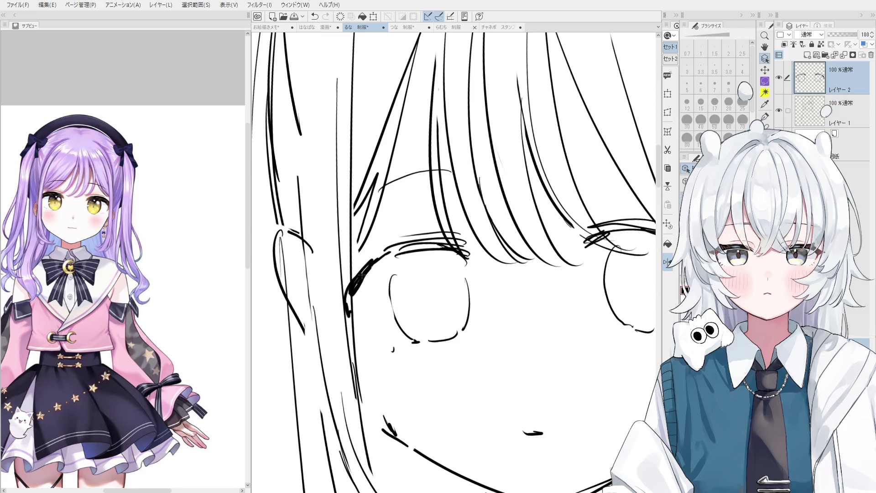
{"action": "mouse_move", "coordinate": [378, 274]}
{"action": "left_mouse_down"}
{"action": "mouse_move", "coordinate": [388, 286]}
{"action": "mouse_move", "coordinate": [374, 293]}
{"action": "mouse_move", "coordinate": [371, 310]}
{"action": "left_mouse_up"}
{"action": "scroll", "coordinate": [388, 288], "scroll_direction": "down", "scroll_amount": 2}
{"action": "left_click_drag", "start_coordinate": [411, 271], "coordinate": [373, 299]}
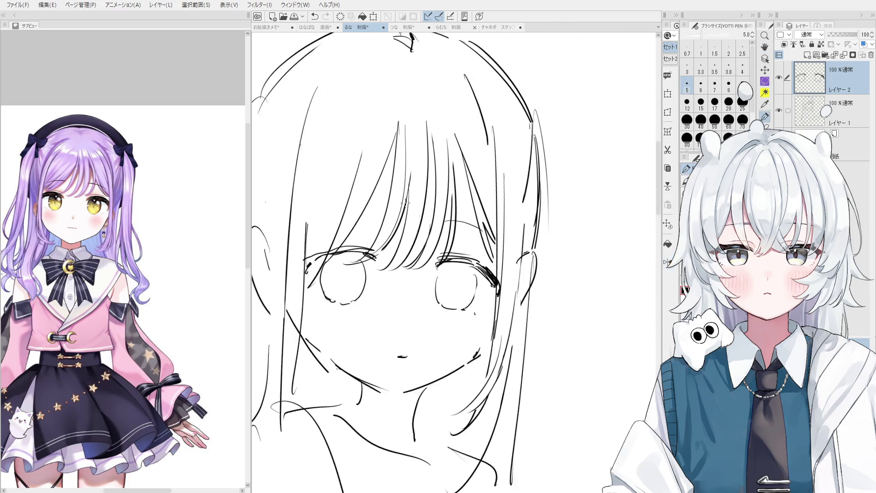
Step: Draw several lashes along the right eye's upper lid
{"action": "key", "text": "e"}
{"action": "key", "text": "p"}
{"action": "left_click_drag", "start_coordinate": [456, 258], "coordinate": [484, 248]}
{"action": "left_click_drag", "start_coordinate": [468, 251], "coordinate": [515, 242]}
{"action": "mouse_move", "coordinate": [479, 252]}
{"action": "left_mouse_down"}
{"action": "mouse_move", "coordinate": [517, 245]}
{"action": "mouse_move", "coordinate": [514, 292]}
{"action": "left_mouse_up"}
{"action": "scroll", "coordinate": [524, 227], "scroll_direction": "down", "scroll_amount": 1}
Step: Erase and rework the right edge of the right eye's outline
{"action": "key", "text": "e"}
{"action": "key", "text": "p"}
{"action": "mouse_move", "coordinate": [504, 257]}
{"action": "left_mouse_down"}
{"action": "mouse_move", "coordinate": [517, 285]}
{"action": "mouse_move", "coordinate": [507, 294]}
{"action": "mouse_move", "coordinate": [473, 272]}
{"action": "mouse_move", "coordinate": [485, 292]}
{"action": "mouse_move", "coordinate": [491, 279]}
{"action": "left_mouse_up"}
{"action": "key", "text": "ctrl+z"}
{"action": "key", "text": "e"}
{"action": "key", "text": "p"}
{"action": "scroll", "coordinate": [491, 269], "scroll_direction": "down", "scroll_amount": 1}
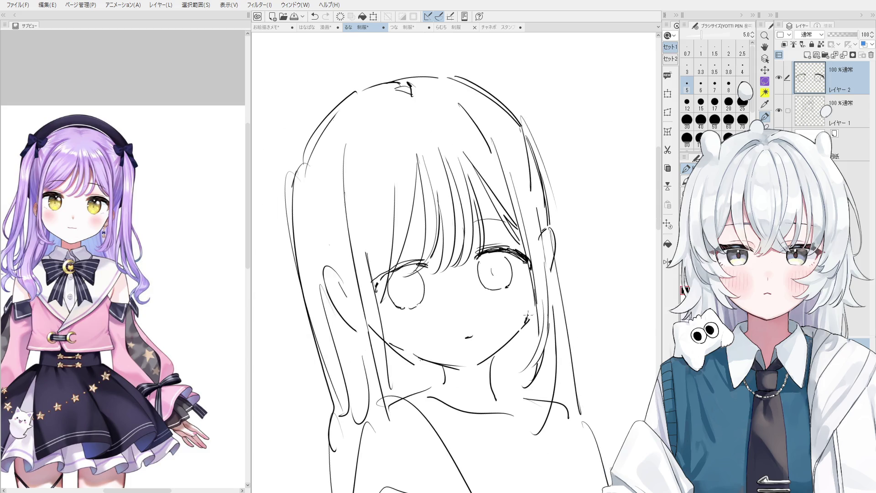
{"action": "scroll", "coordinate": [528, 315], "scroll_direction": "down", "scroll_amount": 2}
{"action": "key", "text": "e"}
{"action": "key", "text": "alt+bracketleft"}
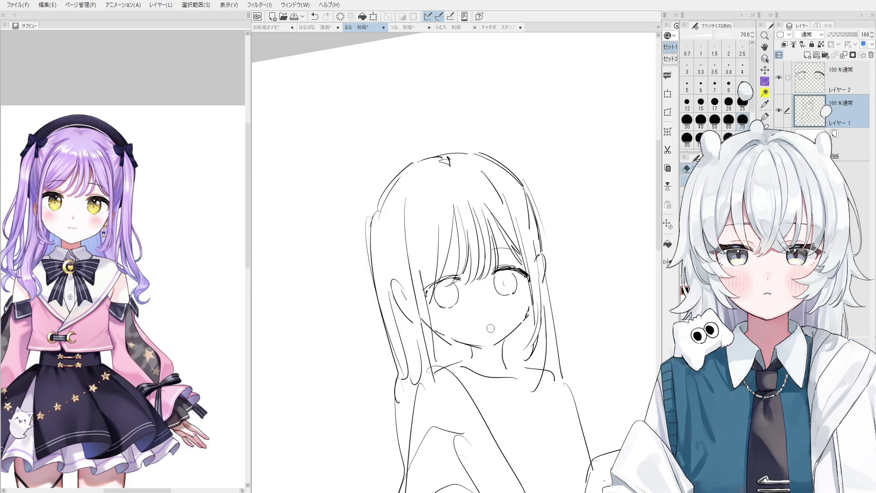
Step: Replace the misplaced pupil with a small pupil inside the left eye on Layer 2
{"action": "key", "text": "p"}
{"action": "key", "text": "alt+bracketright"}
{"action": "scroll", "coordinate": [436, 292], "scroll_direction": "up", "scroll_amount": 3}
{"action": "key", "text": "ctrl+z"}
{"action": "mouse_move", "coordinate": [437, 293]}
{"action": "left_mouse_down"}
{"action": "mouse_move", "coordinate": [441, 302]}
{"action": "mouse_move", "coordinate": [446, 263]}
{"action": "mouse_move", "coordinate": [462, 262]}
{"action": "mouse_move", "coordinate": [468, 278]}
{"action": "left_mouse_up"}
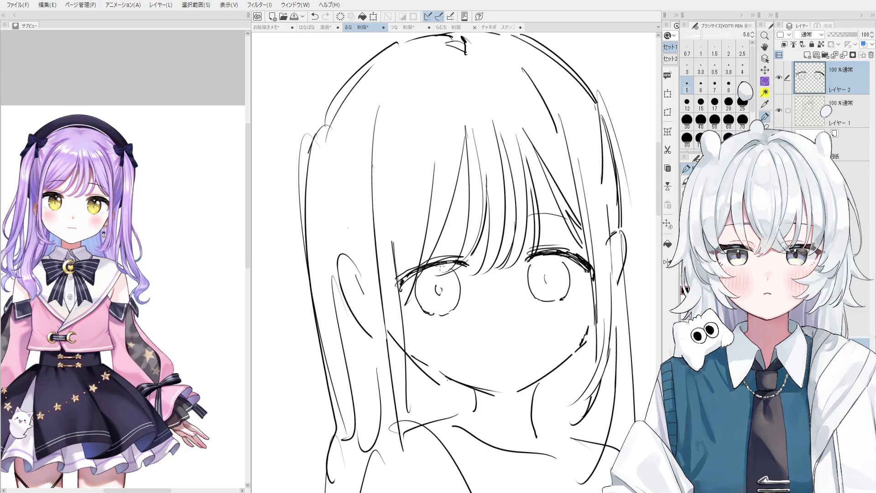
Step: Rotate the canvas, erase a stray mark and add a short stroke at the left eye's edge
{"action": "mouse_move", "coordinate": [483, 274]}
{"action": "left_mouse_down"}
{"action": "mouse_move", "coordinate": [474, 253]}
{"action": "mouse_move", "coordinate": [466, 261]}
{"action": "left_mouse_up"}
{"action": "key", "text": "o"}
{"action": "key", "text": "p"}
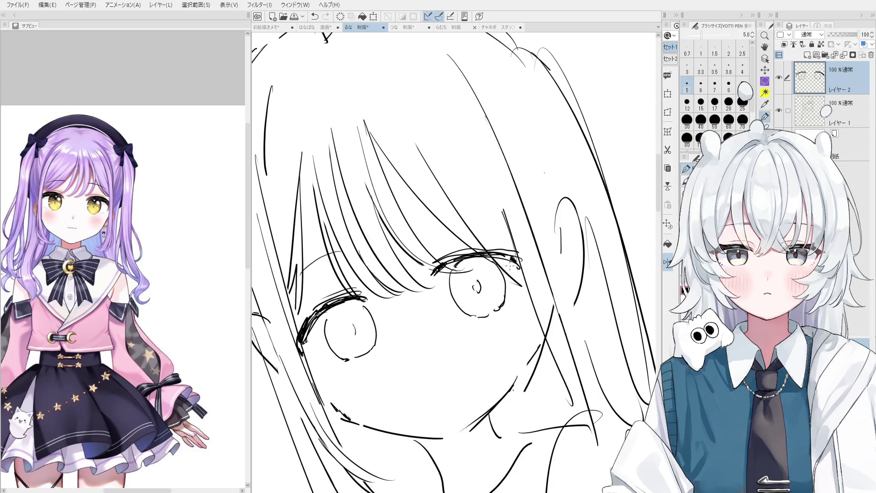
{"action": "key", "text": "e"}
{"action": "left_click_drag", "start_coordinate": [499, 301], "coordinate": [492, 315]}
{"action": "key", "text": "p"}
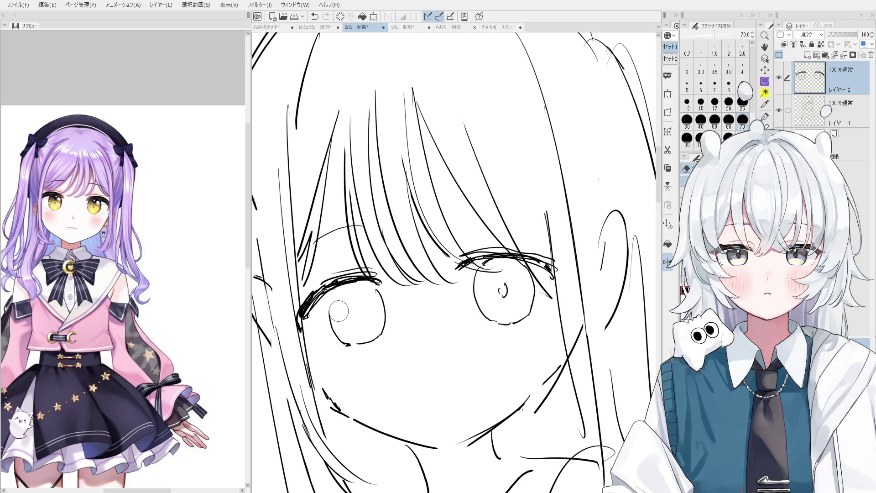
{"action": "left_click_drag", "start_coordinate": [330, 320], "coordinate": [326, 294]}
Step: Scroll the Sub View to the cat-eared purple-haired character's face
{"action": "scroll", "coordinate": [328, 296], "scroll_direction": "down", "scroll_amount": 1}
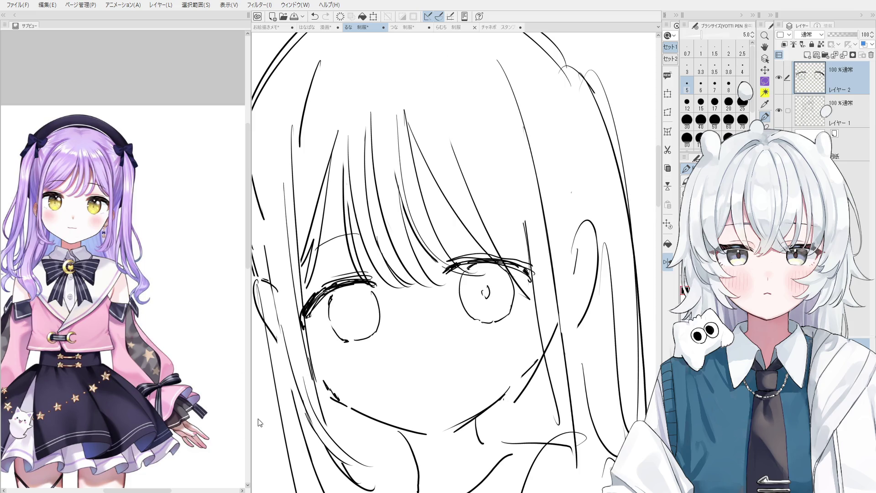
{"action": "scroll", "coordinate": [18, 208], "scroll_direction": "up", "scroll_amount": 3}
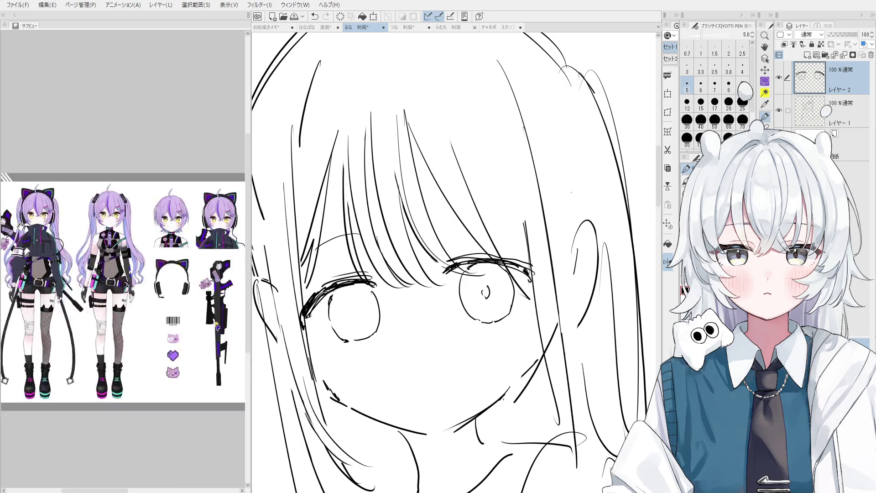
{"action": "scroll", "coordinate": [47, 208], "scroll_direction": "up", "scroll_amount": 2}
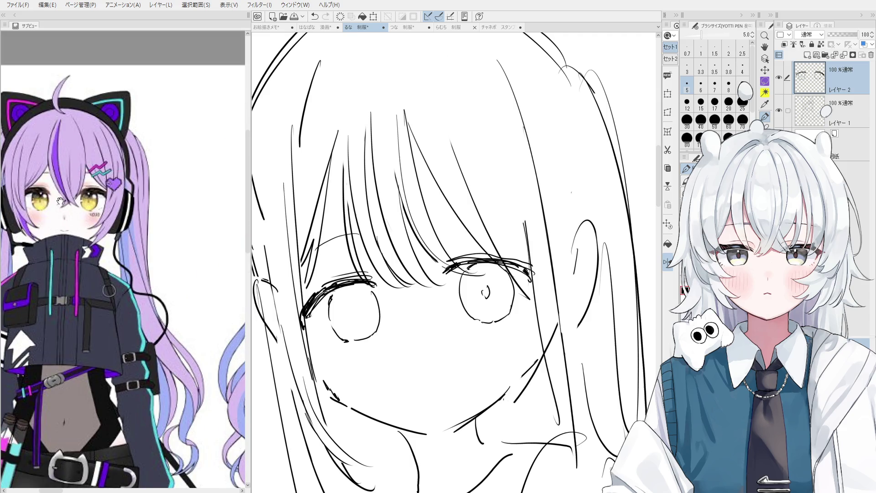
{"action": "scroll", "coordinate": [69, 220], "scroll_direction": "down", "scroll_amount": 5}
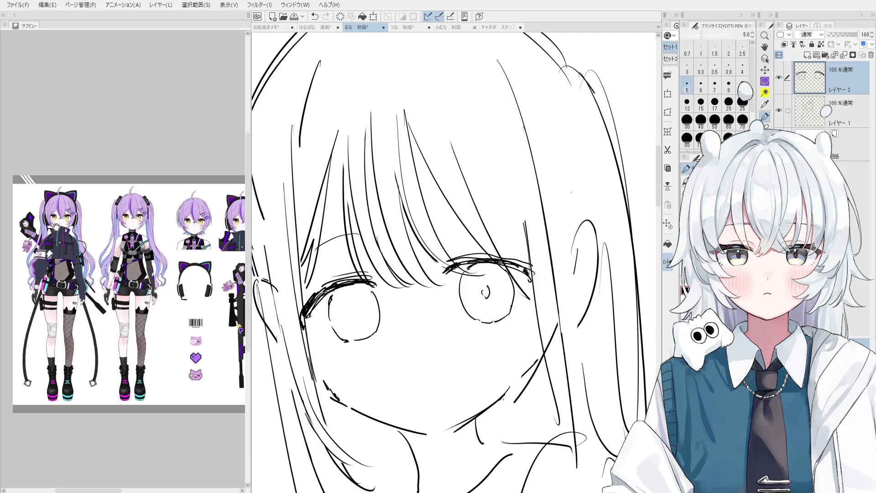
{"action": "scroll", "coordinate": [60, 225], "scroll_direction": "up", "scroll_amount": 4}
{"action": "left_click_drag", "start_coordinate": [60, 225], "coordinate": [53, 220]}
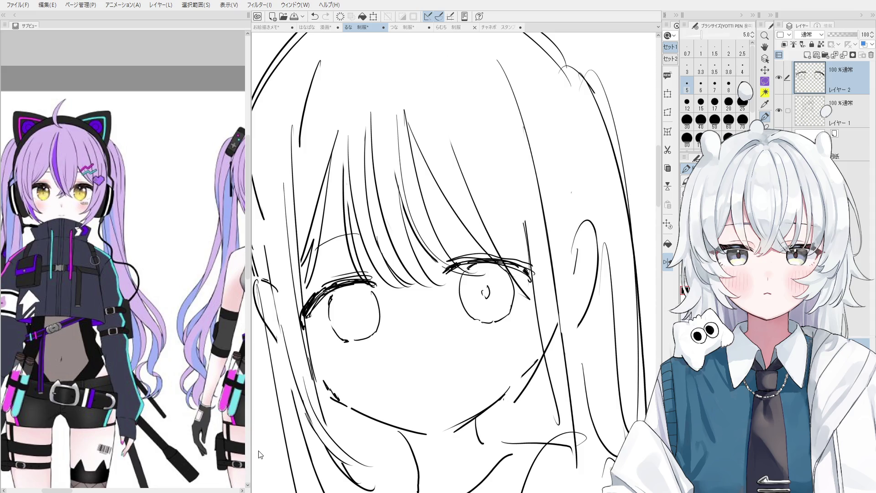
{"action": "left_click_drag", "start_coordinate": [436, 346], "coordinate": [437, 347]}
{"action": "key", "text": "ctrl+z"}
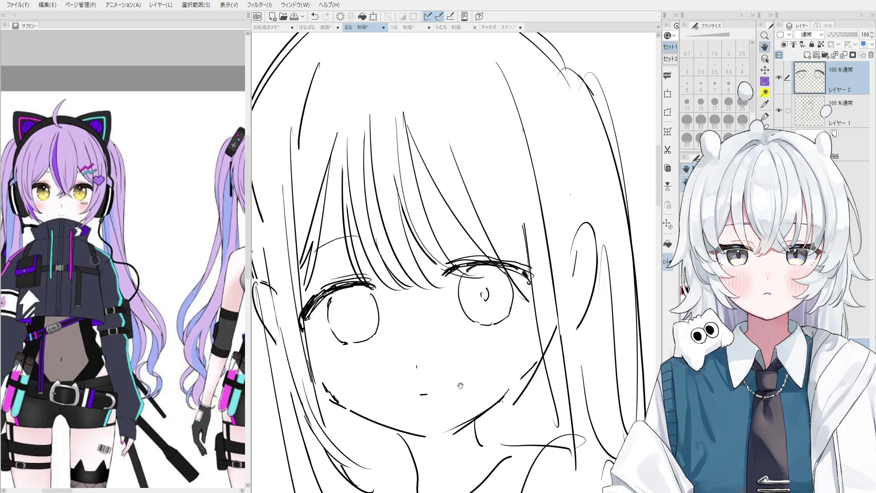
Step: Center the head, then redraw the jaw curve on Layer 1 after undoing the old stroke
{"action": "scroll", "coordinate": [563, 279], "scroll_direction": "down", "scroll_amount": 3}
{"action": "left_click_drag", "start_coordinate": [562, 278], "coordinate": [548, 282]}
{"action": "scroll", "coordinate": [535, 330], "scroll_direction": "up", "scroll_amount": 1}
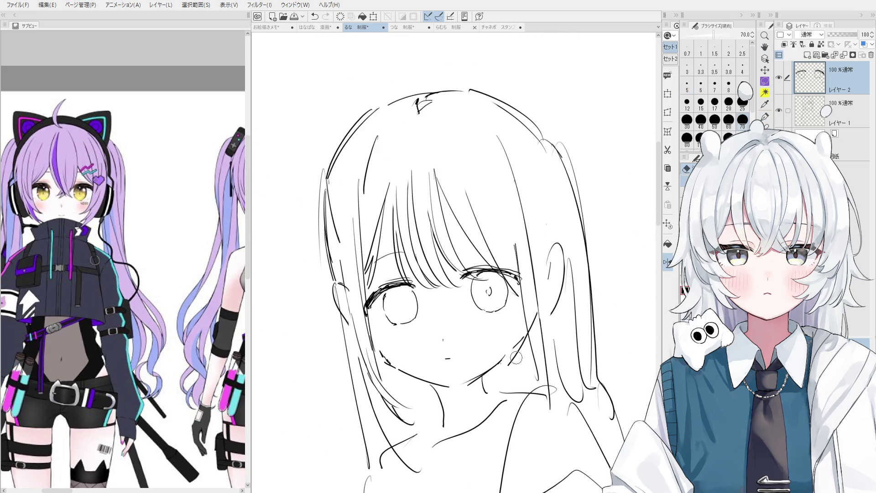
{"action": "key", "text": "alt+bracketleft"}
{"action": "key", "text": "e"}
{"action": "key", "text": "p"}
{"action": "scroll", "coordinate": [466, 379], "scroll_direction": "up", "scroll_amount": 1}
{"action": "key", "text": "ctrl+z"}
{"action": "left_click_drag", "start_coordinate": [505, 359], "coordinate": [468, 383]}
Step: Check the jaw in a flipped view and retry it as a smooth curve
{"action": "scroll", "coordinate": [480, 365], "scroll_direction": "down", "scroll_amount": 3}
{"action": "key", "text": "h"}
{"action": "scroll", "coordinate": [453, 370], "scroll_direction": "up", "scroll_amount": 3}
{"action": "mouse_move", "coordinate": [419, 354]}
{"action": "left_mouse_down"}
{"action": "mouse_move", "coordinate": [473, 382]}
{"action": "mouse_move", "coordinate": [430, 359]}
{"action": "left_mouse_up"}
{"action": "key", "text": "ctrl+z"}
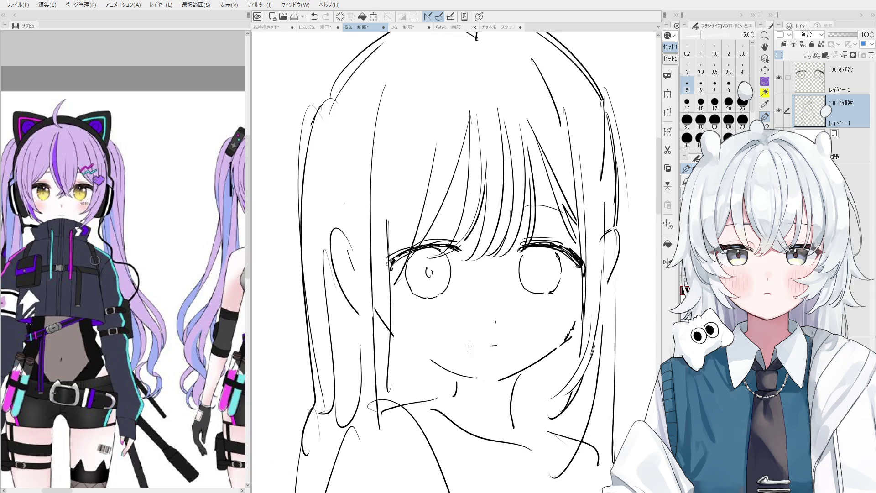
Step: Draw several neck strokes below the chin, with the pen raised to size 8
{"action": "key", "text": "minus"}
{"action": "key", "text": "minus"}
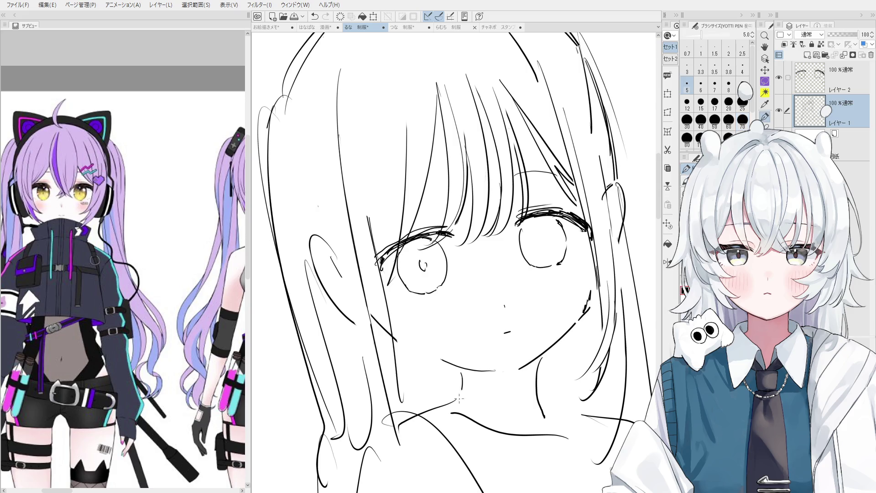
{"action": "left_click_drag", "start_coordinate": [462, 370], "coordinate": [458, 401]}
{"action": "scroll", "coordinate": [458, 398], "scroll_direction": "down", "scroll_amount": 1}
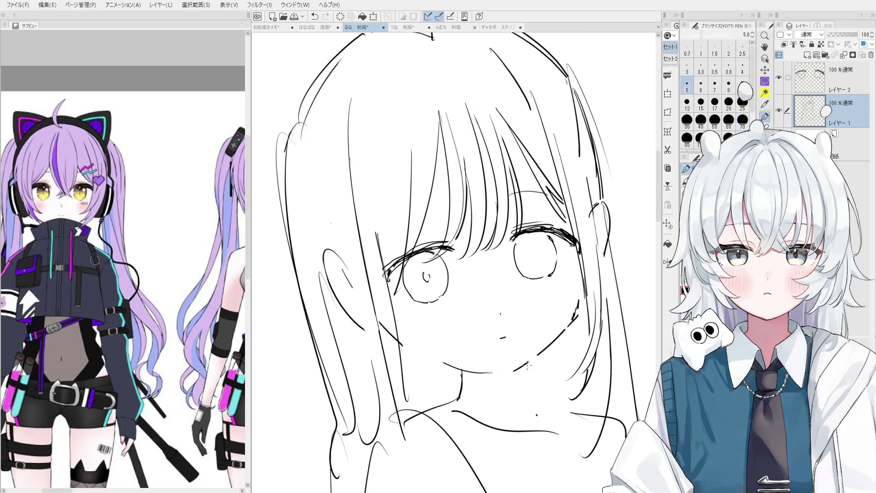
{"action": "scroll", "coordinate": [530, 362], "scroll_direction": "down", "scroll_amount": 3}
{"action": "scroll", "coordinate": [477, 383], "scroll_direction": "up", "scroll_amount": 3}
{"action": "left_click_drag", "start_coordinate": [476, 378], "coordinate": [472, 404]}
{"action": "scroll", "coordinate": [470, 404], "scroll_direction": "down", "scroll_amount": 1}
{"action": "left_click_drag", "start_coordinate": [525, 373], "coordinate": [526, 413]}
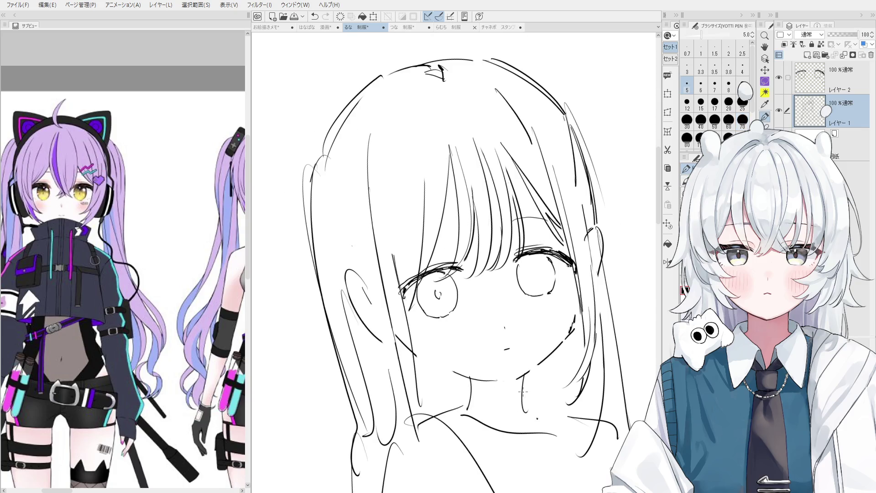
{"action": "key", "text": "bracketright"}
{"action": "key", "text": "bracketright"}
{"action": "key", "text": "bracketright"}
{"action": "left_click_drag", "start_coordinate": [521, 380], "coordinate": [534, 419]}
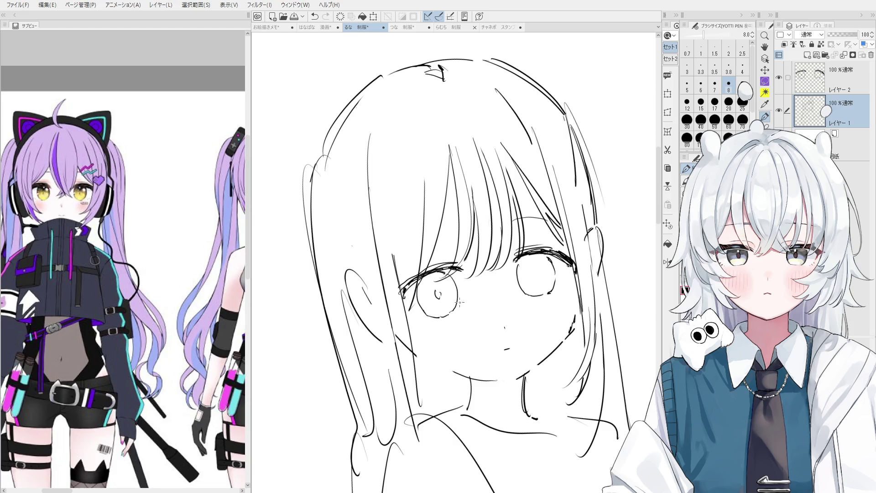
{"action": "left_click", "coordinate": [426, 272], "text": "ctrl+shift"}
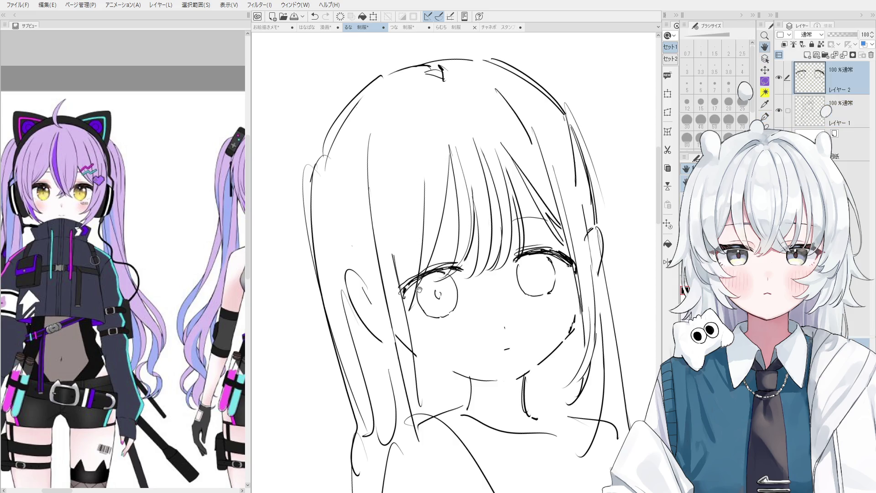
Step: Add a small curved stroke beside the hair with the 6px pen
{"action": "scroll", "coordinate": [410, 311], "scroll_direction": "up", "scroll_amount": 1}
{"action": "key", "text": "bracketleft"}
{"action": "key", "text": "bracketleft"}
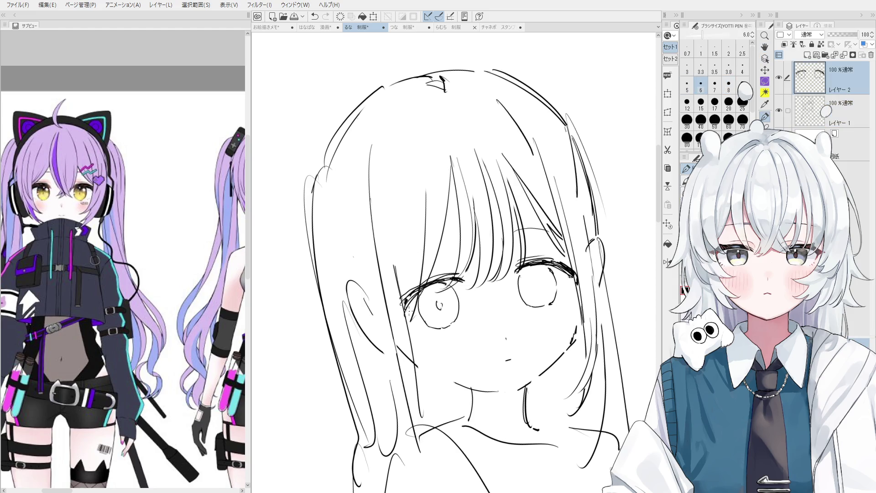
{"action": "mouse_move", "coordinate": [321, 379]}
{"action": "left_mouse_down"}
{"action": "mouse_move", "coordinate": [377, 346]}
{"action": "mouse_move", "coordinate": [356, 362]}
{"action": "mouse_move", "coordinate": [378, 354]}
{"action": "mouse_move", "coordinate": [378, 369]}
{"action": "mouse_move", "coordinate": [392, 365]}
{"action": "mouse_move", "coordinate": [366, 372]}
{"action": "mouse_move", "coordinate": [367, 354]}
{"action": "mouse_move", "coordinate": [373, 381]}
{"action": "mouse_move", "coordinate": [360, 393]}
{"action": "mouse_move", "coordinate": [384, 389]}
{"action": "mouse_move", "coordinate": [393, 401]}
{"action": "mouse_move", "coordinate": [388, 379]}
{"action": "mouse_move", "coordinate": [397, 380]}
{"action": "left_mouse_up"}
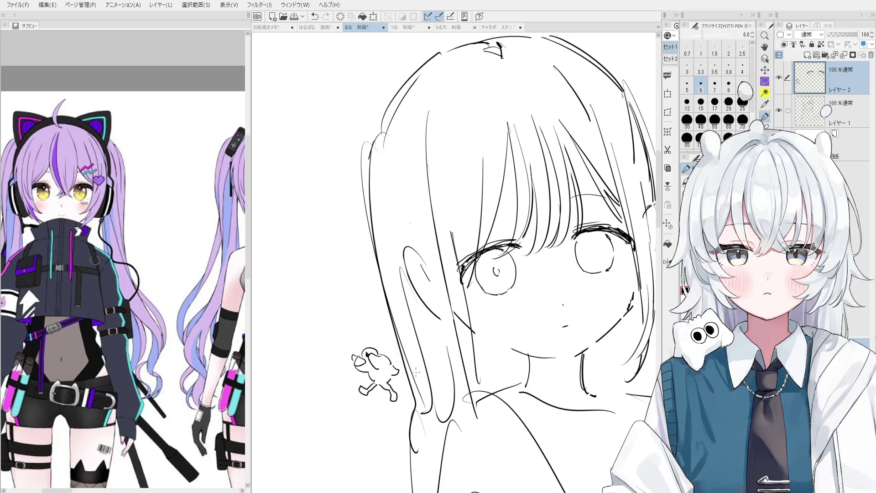
Step: Erase the rough ear stroke left of the face on Layer 1
{"action": "key", "text": "e"}
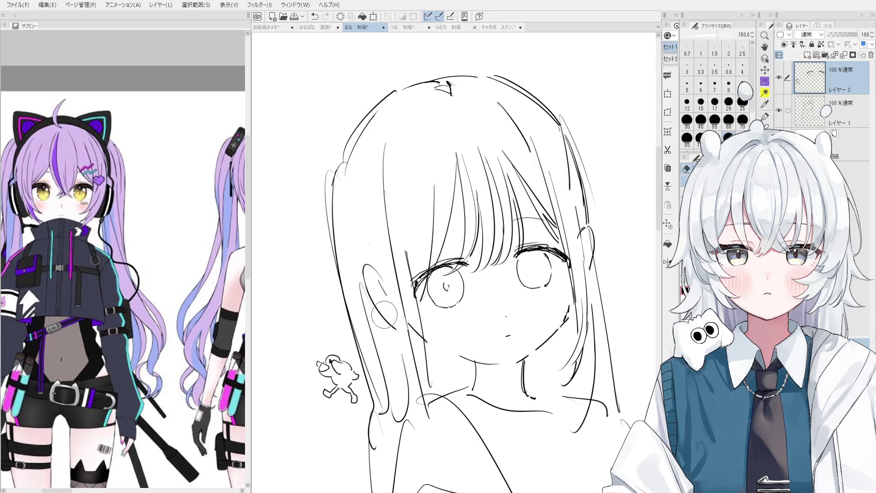
{"action": "left_click", "coordinate": [377, 302], "text": "ctrl+shift"}
{"action": "left_click_drag", "start_coordinate": [376, 302], "coordinate": [413, 337]}
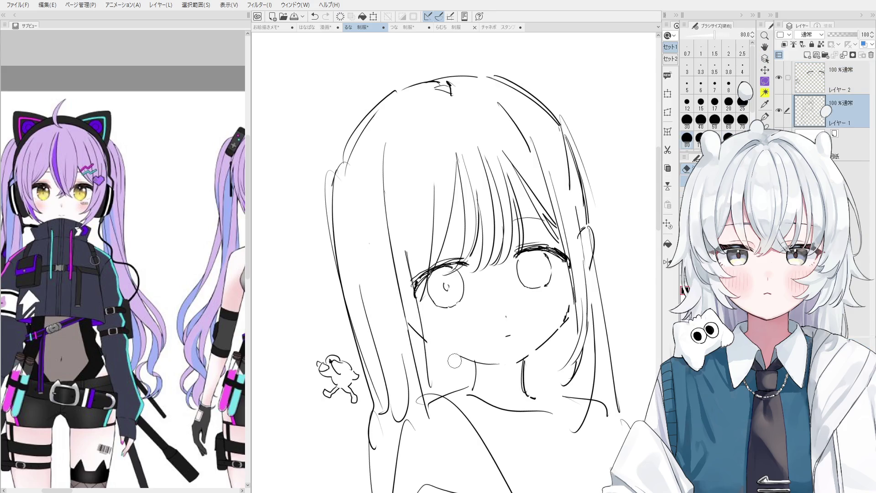
Step: Erase and redraw the curved chin line under the mouth, retrying with undo
{"action": "left_click_drag", "start_coordinate": [511, 366], "coordinate": [443, 355]}
{"action": "key", "text": "asciicircum"}
{"action": "key", "text": "p"}
{"action": "key", "text": "ctrl+z"}
{"action": "left_click_drag", "start_coordinate": [483, 378], "coordinate": [425, 346]}
{"action": "key", "text": "ctrl+z"}
{"action": "key", "text": "ctrl+z"}
{"action": "mouse_move", "coordinate": [477, 374]}
{"action": "left_mouse_down"}
{"action": "mouse_move", "coordinate": [419, 336]}
{"action": "mouse_move", "coordinate": [399, 308]}
{"action": "mouse_move", "coordinate": [422, 346]}
{"action": "left_mouse_up"}
{"action": "key", "text": "minus"}
Step: Draw the ear beside the hair, its lower curve sweeping toward the jaw
{"action": "key", "text": "ctrl+z"}
{"action": "key", "text": "ctrl+z"}
{"action": "left_click_drag", "start_coordinate": [395, 291], "coordinate": [431, 348]}
{"action": "key", "text": "ctrl+z"}
{"action": "left_click_drag", "start_coordinate": [395, 291], "coordinate": [427, 347]}
{"action": "key", "text": "ctrl+z"}
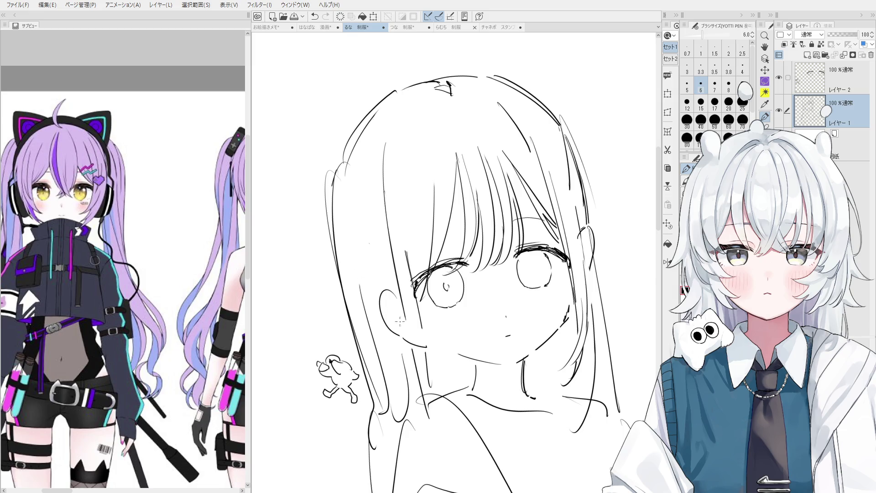
{"action": "mouse_move", "coordinate": [380, 313]}
{"action": "left_mouse_down"}
{"action": "mouse_move", "coordinate": [395, 287]}
{"action": "mouse_move", "coordinate": [383, 287]}
{"action": "left_mouse_up"}
{"action": "key", "text": "ctrl+z"}
{"action": "key", "text": "ctrl+z"}
{"action": "mouse_move", "coordinate": [382, 310]}
{"action": "left_mouse_down"}
{"action": "mouse_move", "coordinate": [429, 340]}
{"action": "mouse_move", "coordinate": [490, 342]}
{"action": "left_mouse_up"}
{"action": "left_click_drag", "start_coordinate": [547, 340], "coordinate": [507, 356]}
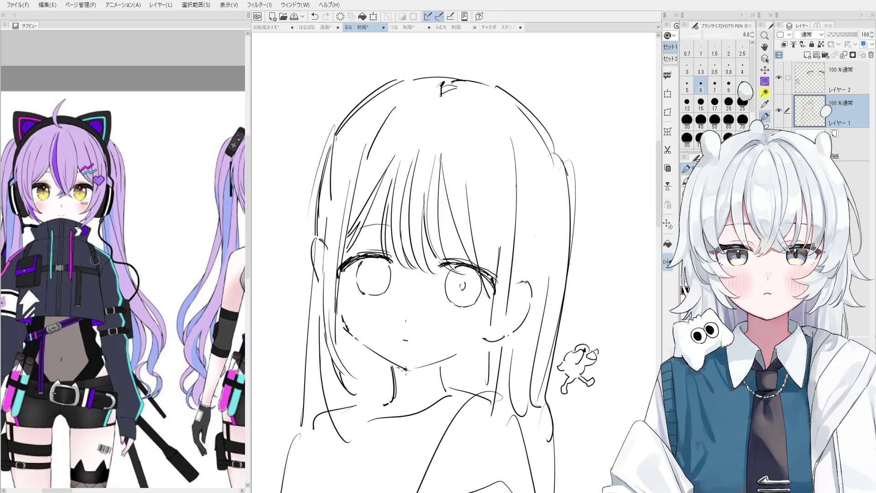
Step: Level the face and draw a neck line down from the chin, undoing a rejected try
{"action": "key", "text": "e"}
{"action": "left_click_drag", "start_coordinate": [406, 370], "coordinate": [479, 346]}
{"action": "key", "text": "p"}
{"action": "key", "text": "ctrl+z"}
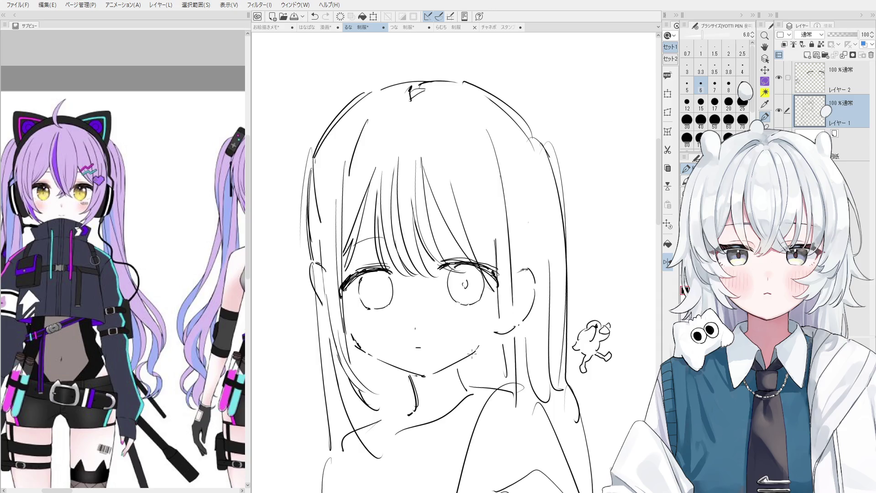
{"action": "key", "text": "e"}
{"action": "scroll", "coordinate": [443, 375], "scroll_direction": "up", "scroll_amount": 2}
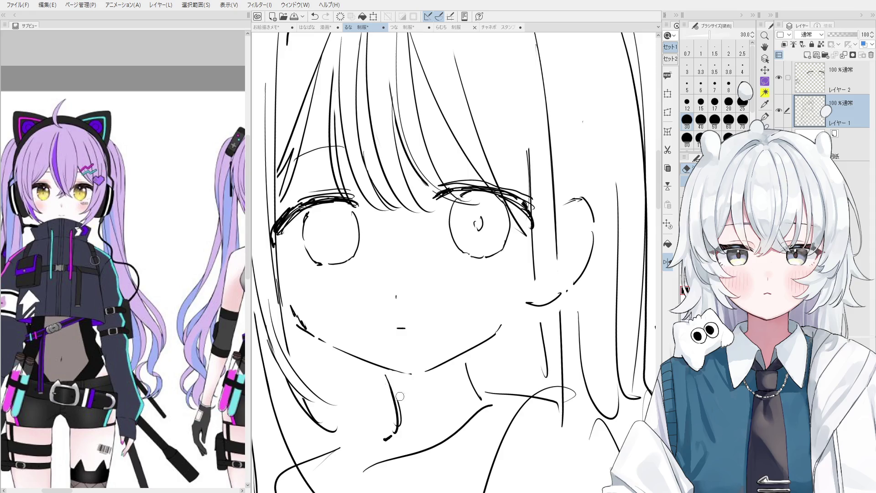
{"action": "key", "text": "p"}
{"action": "scroll", "coordinate": [388, 386], "scroll_direction": "down", "scroll_amount": 2}
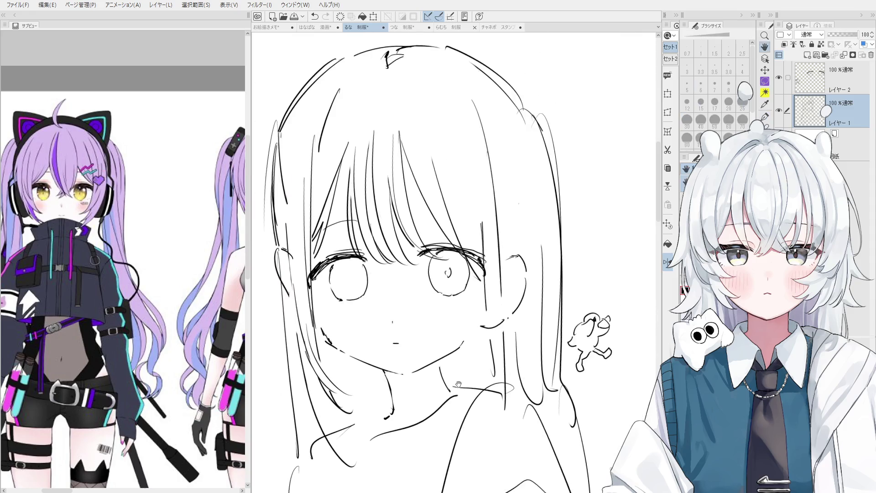
{"action": "left_click_drag", "start_coordinate": [441, 361], "coordinate": [454, 392]}
{"action": "key", "text": "ctrl+z"}
Step: Add short blush hatching lines on the cheek
{"action": "scroll", "coordinate": [445, 375], "scroll_direction": "up", "scroll_amount": 1}
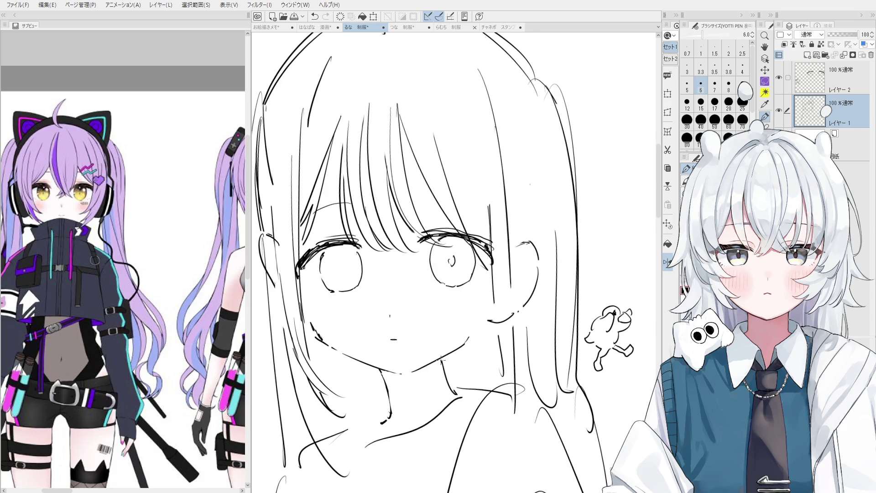
{"action": "scroll", "coordinate": [344, 378], "scroll_direction": "up", "scroll_amount": 3}
{"action": "key", "text": "e"}
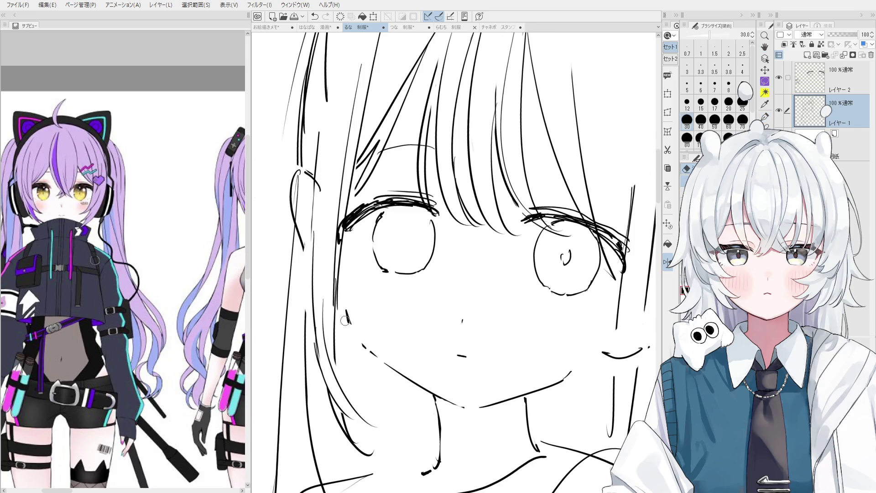
{"action": "key", "text": "p"}
{"action": "left_click_drag", "start_coordinate": [345, 308], "coordinate": [360, 336]}
{"action": "scroll", "coordinate": [349, 319], "scroll_direction": "up", "scroll_amount": 1}
{"action": "left_click_drag", "start_coordinate": [338, 258], "coordinate": [353, 321]}
{"action": "key", "text": "ctrl+z"}
{"action": "key", "text": "ctrl+z"}
{"action": "scroll", "coordinate": [345, 268], "scroll_direction": "down", "scroll_amount": 1}
{"action": "left_click_drag", "start_coordinate": [345, 268], "coordinate": [350, 308]}
{"action": "left_click_drag", "start_coordinate": [340, 252], "coordinate": [348, 305]}
{"action": "scroll", "coordinate": [361, 327], "scroll_direction": "down", "scroll_amount": 3}
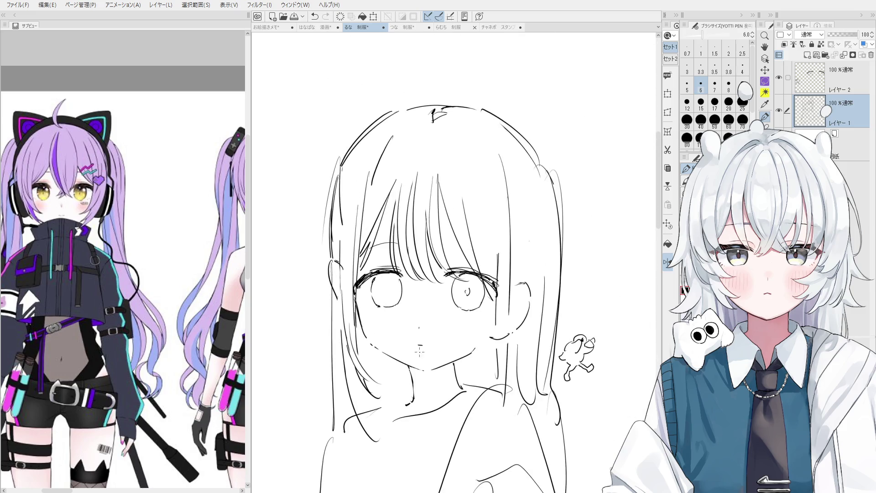
Step: Erase the stray left-hair strokes with the eraser enlarged to 70
{"action": "key", "text": "e"}
{"action": "scroll", "coordinate": [366, 304], "scroll_direction": "down", "scroll_amount": 1}
{"action": "key", "text": "bracketright"}
{"action": "key", "text": "bracketright"}
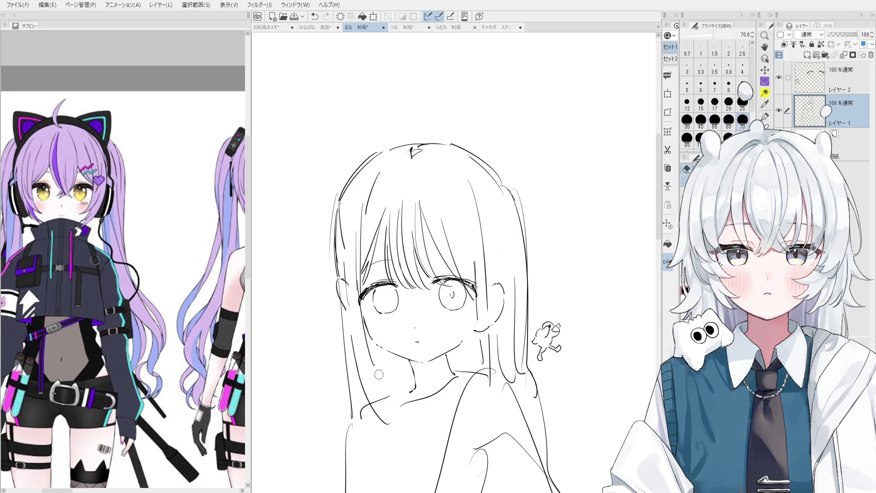
{"action": "key", "text": "p"}
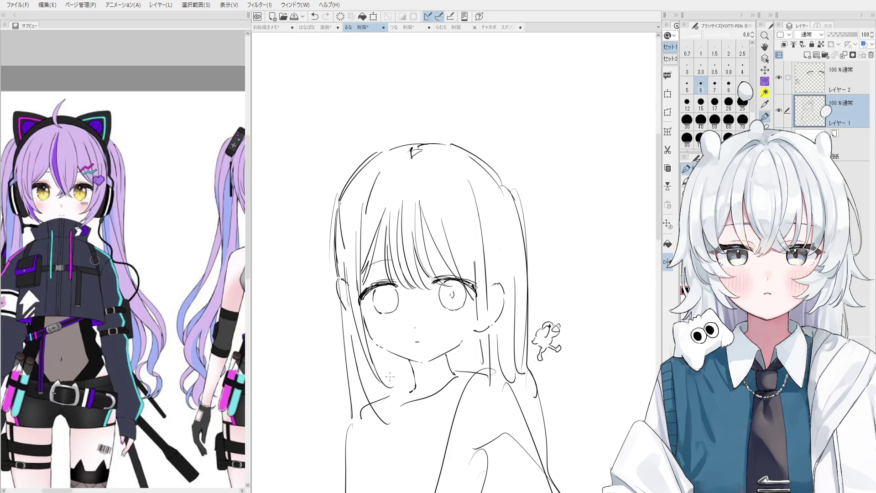
{"action": "key", "text": "e"}
{"action": "left_click_drag", "start_coordinate": [349, 299], "coordinate": [349, 258]}
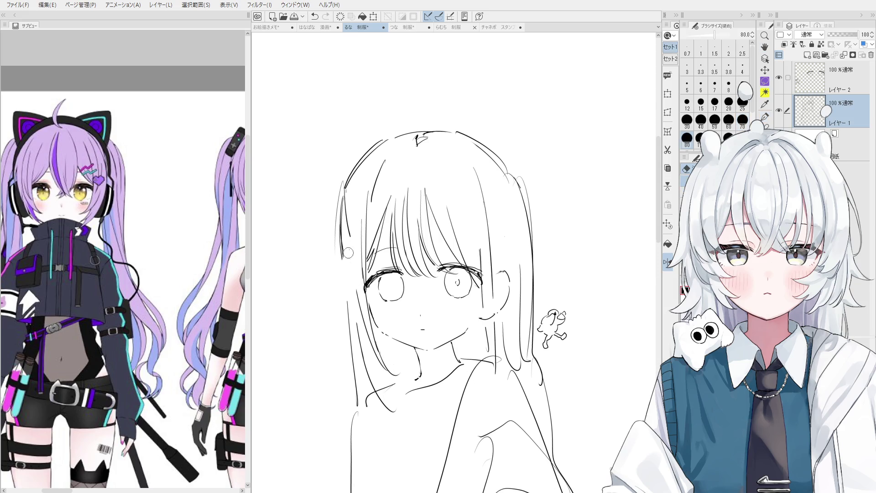
Step: Retry the left hair outline stroke and the short hair stroke near the crown
{"action": "key", "text": "p"}
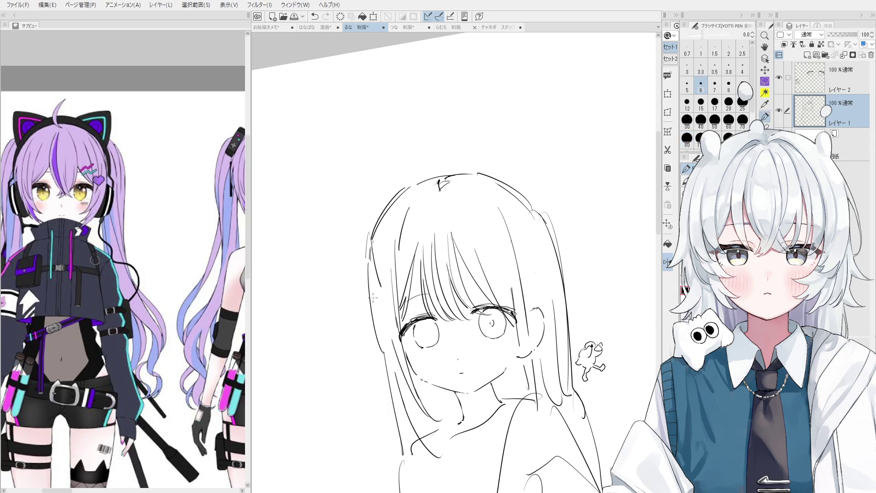
{"action": "key", "text": "e"}
{"action": "mouse_move", "coordinate": [379, 215]}
{"action": "left_mouse_down"}
{"action": "mouse_move", "coordinate": [375, 280]}
{"action": "mouse_move", "coordinate": [392, 205]}
{"action": "left_mouse_up"}
{"action": "key", "text": "p"}
{"action": "key", "text": "ctrl+z"}
{"action": "mouse_move", "coordinate": [372, 253]}
{"action": "left_mouse_down"}
{"action": "mouse_move", "coordinate": [398, 198]}
{"action": "mouse_move", "coordinate": [390, 210]}
{"action": "left_mouse_up"}
{"action": "key", "text": "e"}
{"action": "key", "text": "p"}
{"action": "left_click_drag", "start_coordinate": [420, 183], "coordinate": [388, 212]}
{"action": "key", "text": "ctrl+z"}
Step: Mirror and level the canvas view, then rework the upper right hair outline
{"action": "key", "text": "h"}
{"action": "key", "text": "e"}
{"action": "mouse_move", "coordinate": [483, 182]}
{"action": "left_mouse_down"}
{"action": "mouse_move", "coordinate": [535, 253]}
{"action": "mouse_move", "coordinate": [524, 216]}
{"action": "mouse_move", "coordinate": [536, 262]}
{"action": "left_mouse_up"}
{"action": "key", "text": "p"}
{"action": "key", "text": "ctrl+z"}
{"action": "key", "text": "ctrl+z"}
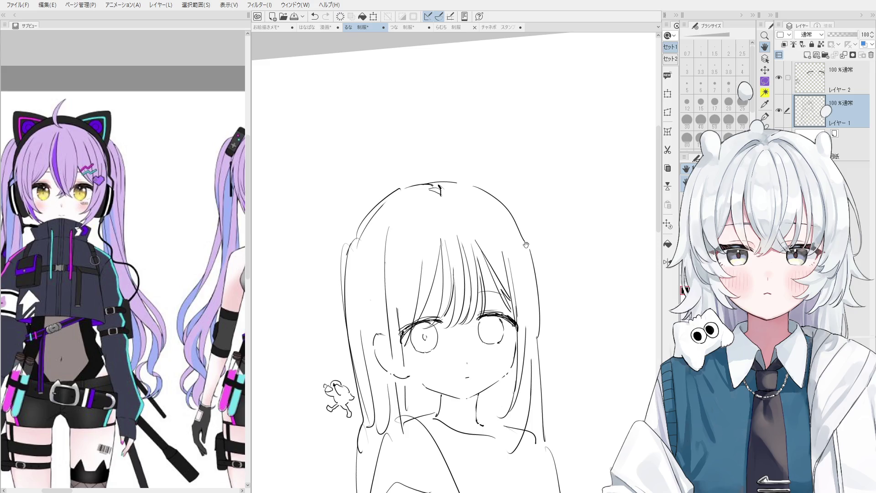
{"action": "key", "text": "e"}
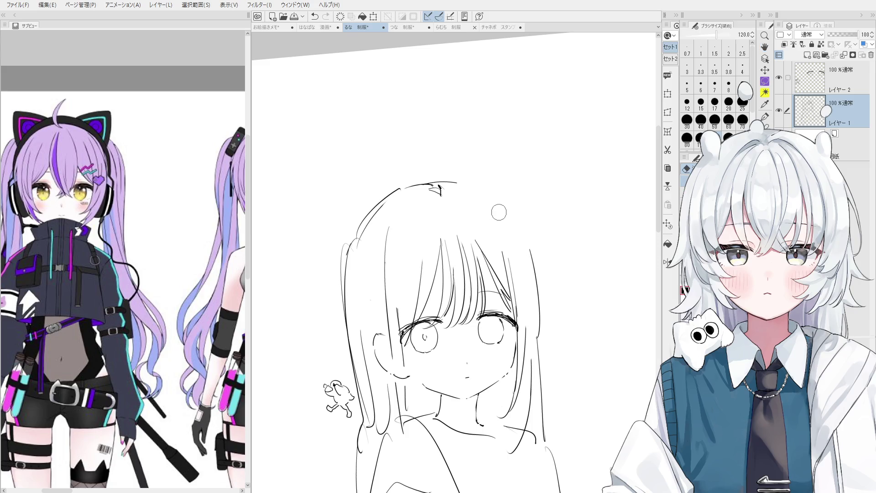
{"action": "mouse_move", "coordinate": [503, 190]}
{"action": "left_mouse_down"}
{"action": "mouse_move", "coordinate": [511, 209]}
{"action": "mouse_move", "coordinate": [440, 209]}
{"action": "left_mouse_up"}
{"action": "left_click_drag", "start_coordinate": [464, 242], "coordinate": [535, 209]}
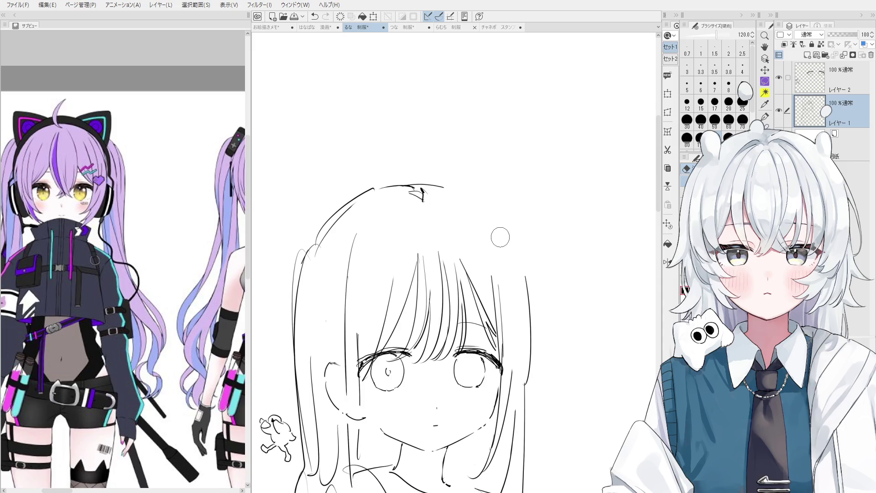
{"action": "left_click_drag", "start_coordinate": [456, 195], "coordinate": [503, 233]}
{"action": "left_click_drag", "start_coordinate": [524, 269], "coordinate": [528, 373]}
Step: Draw the outer right hair outline running down toward the shoulder
{"action": "key", "text": "p"}
{"action": "left_click_drag", "start_coordinate": [508, 244], "coordinate": [532, 334]}
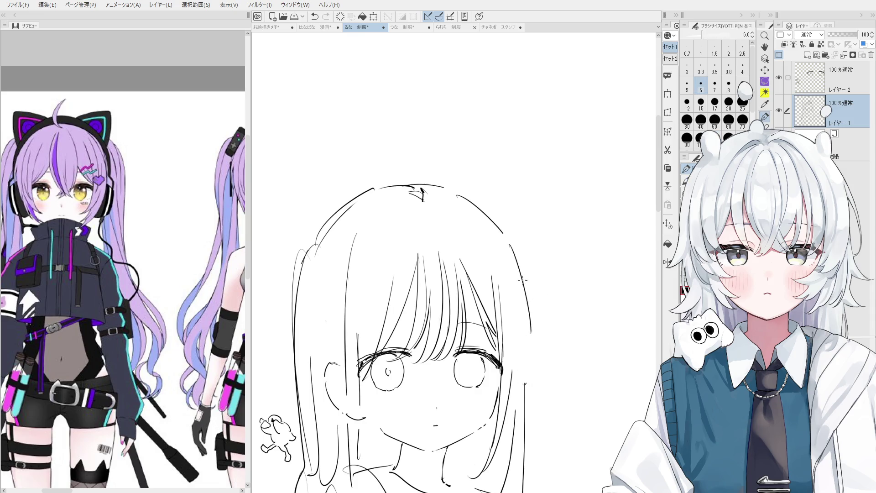
{"action": "key", "text": "minus"}
{"action": "mouse_move", "coordinate": [534, 295]}
{"action": "left_mouse_down"}
{"action": "mouse_move", "coordinate": [543, 366]}
{"action": "mouse_move", "coordinate": [540, 338]}
{"action": "left_mouse_up"}
{"action": "key", "text": "ctrl+z"}
{"action": "key", "text": "ctrl+z"}
{"action": "left_click_drag", "start_coordinate": [531, 295], "coordinate": [543, 370]}
{"action": "scroll", "coordinate": [544, 368], "scroll_direction": "down", "scroll_amount": 2}
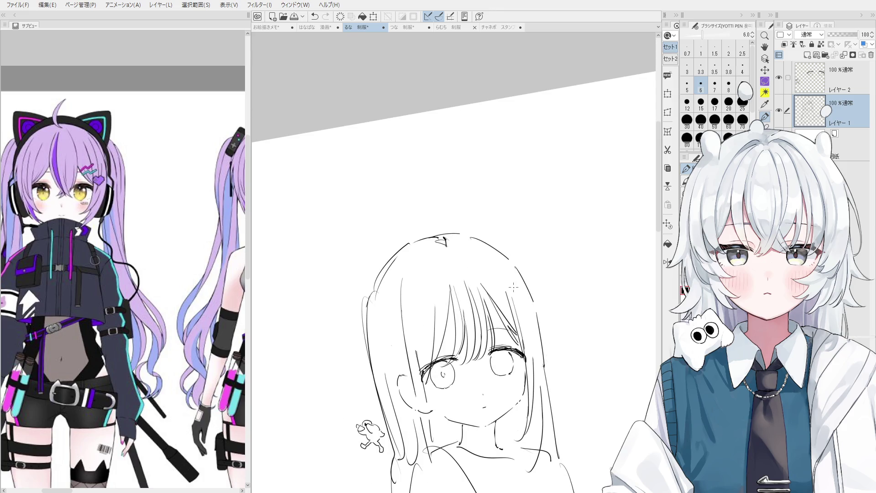
Step: Sketch an inner hair strand inside the right hair outline, retrying it several times
{"action": "key", "text": "e"}
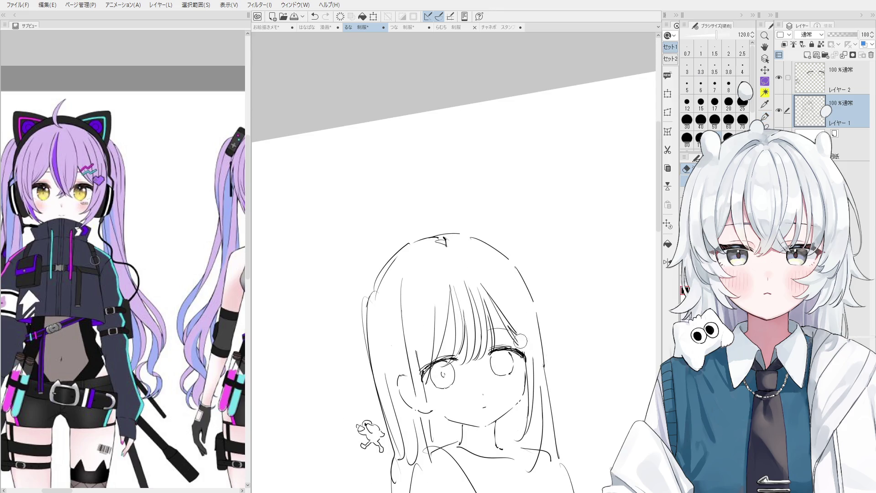
{"action": "key", "text": "p"}
{"action": "key", "text": "ctrl+z"}
{"action": "left_click_drag", "start_coordinate": [501, 268], "coordinate": [518, 322]}
{"action": "left_click_drag", "start_coordinate": [494, 258], "coordinate": [520, 327]}
{"action": "key", "text": "ctrl+z"}
{"action": "left_click_drag", "start_coordinate": [495, 257], "coordinate": [521, 328]}
Step: Erase the first attempt and redraw the inner right hair strand until it fits
{"action": "key", "text": "e"}
{"action": "left_click_drag", "start_coordinate": [494, 254], "coordinate": [527, 349]}
{"action": "key", "text": "p"}
{"action": "key", "text": "ctrl+z"}
{"action": "left_click_drag", "start_coordinate": [497, 259], "coordinate": [518, 328]}
{"action": "key", "text": "ctrl+z"}
{"action": "left_click_drag", "start_coordinate": [503, 266], "coordinate": [522, 329]}
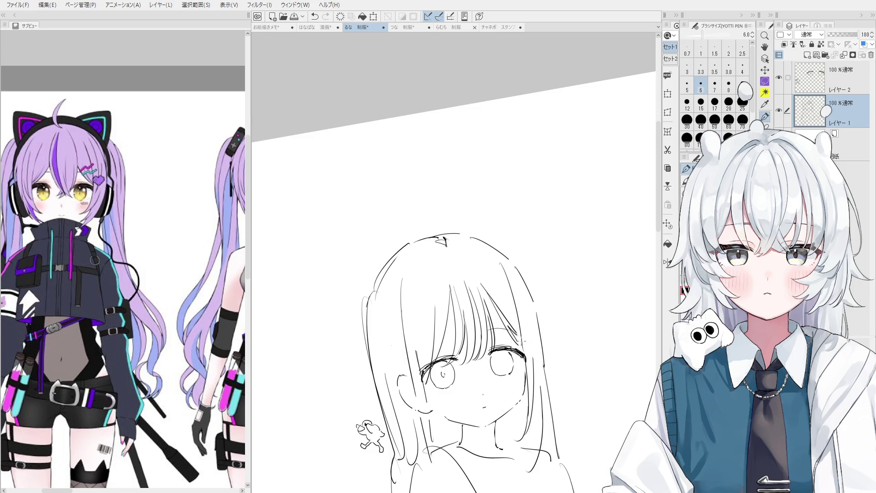
{"action": "key", "text": "e"}
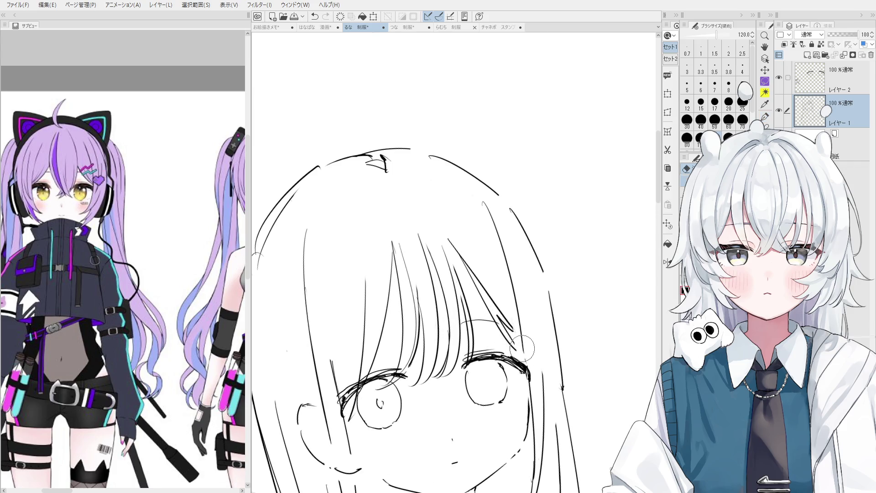
{"action": "left_click_drag", "start_coordinate": [511, 315], "coordinate": [509, 325]}
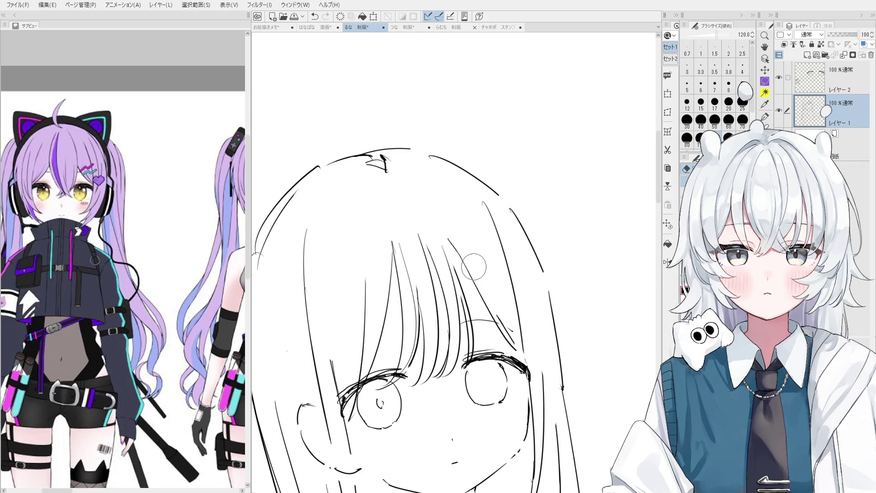
{"action": "key", "text": "p"}
{"action": "key", "text": "ctrl+z"}
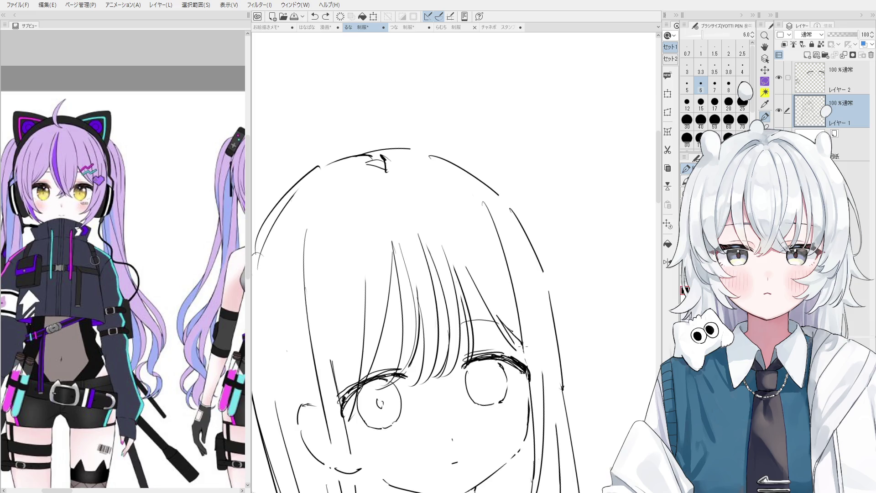
Step: Try short lines at the right eye's outer corner, then erase them
{"action": "left_click_drag", "start_coordinate": [524, 349], "coordinate": [529, 365]}
{"action": "key", "text": "e"}
{"action": "mouse_move", "coordinate": [518, 331]}
{"action": "left_mouse_down"}
{"action": "mouse_move", "coordinate": [527, 364]}
{"action": "mouse_move", "coordinate": [521, 351]}
{"action": "left_mouse_up"}
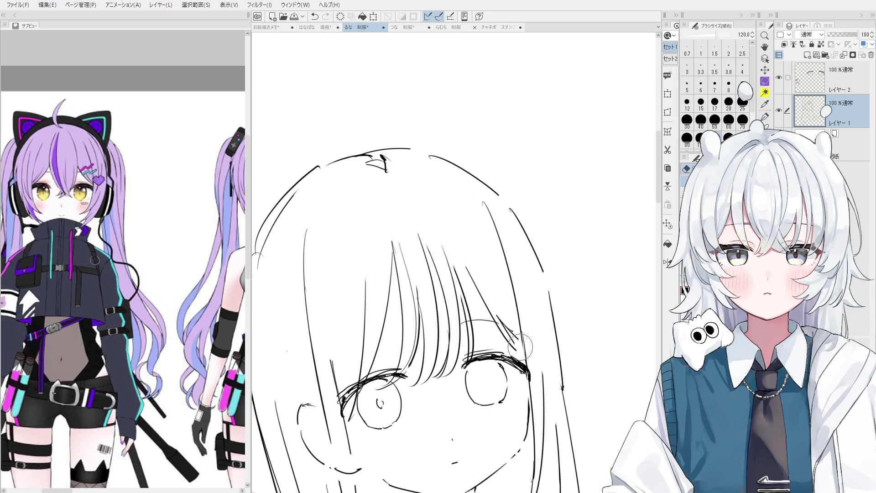
{"action": "key", "text": "p"}
{"action": "scroll", "coordinate": [476, 219], "scroll_direction": "down", "scroll_amount": 2}
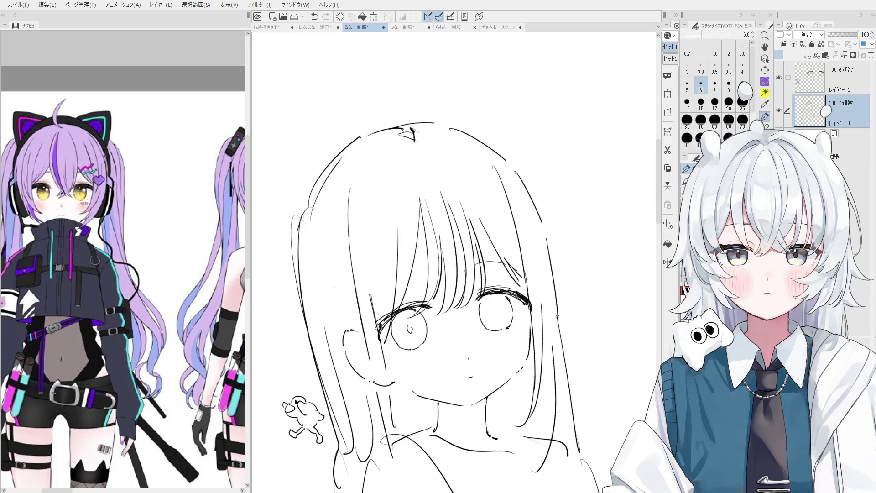
Step: Erase and redraw the strand falling from the bangs beside the right eye
{"action": "key", "text": "e"}
{"action": "mouse_move", "coordinate": [461, 205]}
{"action": "left_mouse_down"}
{"action": "mouse_move", "coordinate": [484, 288]}
{"action": "mouse_move", "coordinate": [479, 304]}
{"action": "left_mouse_up"}
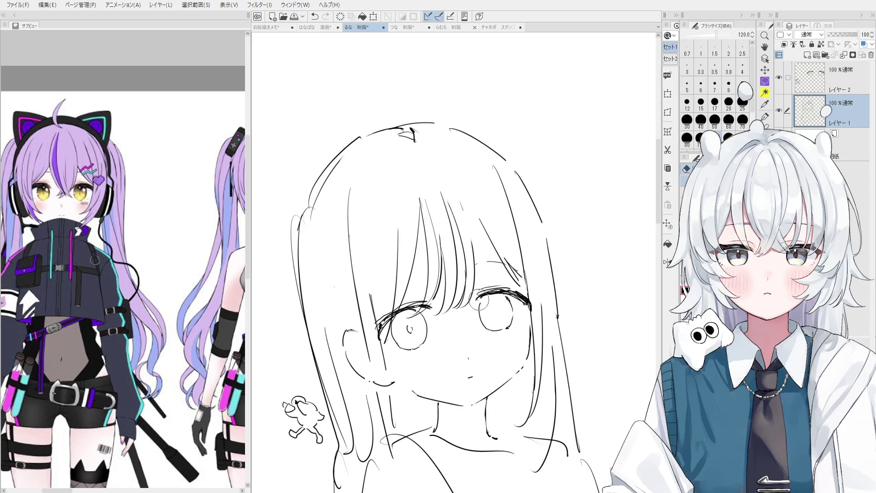
{"action": "key", "text": "p"}
{"action": "left_click_drag", "start_coordinate": [462, 190], "coordinate": [484, 310]}
{"action": "key", "text": "ctrl+z"}
{"action": "key", "text": "ctrl+z"}
{"action": "left_click_drag", "start_coordinate": [466, 198], "coordinate": [481, 296]}
{"action": "key", "text": "ctrl+z"}
{"action": "left_click_drag", "start_coordinate": [466, 216], "coordinate": [482, 299]}
{"action": "left_click_drag", "start_coordinate": [465, 232], "coordinate": [476, 260]}
{"action": "key", "text": "ctrl+z"}
{"action": "mouse_move", "coordinate": [468, 228]}
{"action": "left_mouse_down"}
{"action": "mouse_move", "coordinate": [475, 265]}
{"action": "mouse_move", "coordinate": [471, 234]}
{"action": "left_mouse_up"}
{"action": "key", "text": "ctrl+z"}
{"action": "key", "text": "ctrl+z"}
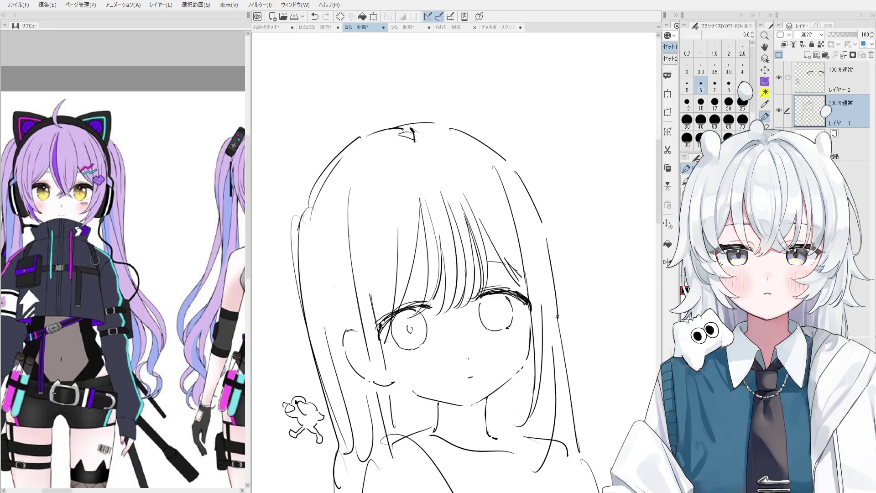
Step: Undo the accidental shift of the sketch and pick レイヤー2 with the Object tool
{"action": "key", "text": "ctrl+z"}
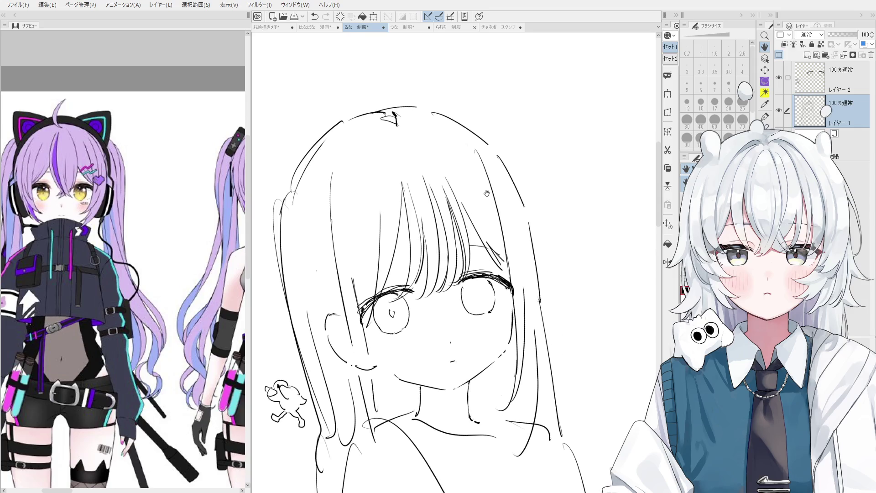
{"action": "key", "text": "ctrl+minus"}
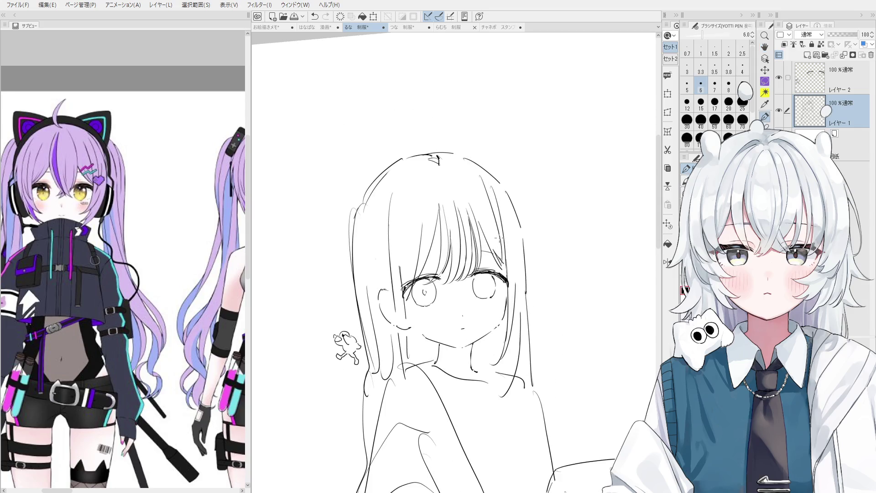
{"action": "left_click_drag", "start_coordinate": [485, 188], "coordinate": [501, 251]}
{"action": "key", "text": "ctrl+minus"}
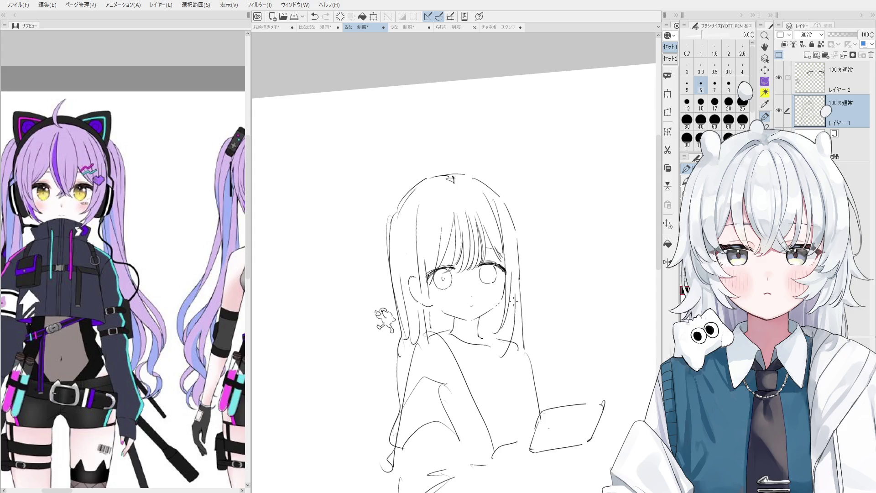
{"action": "key", "text": "ctrl+plus"}
{"action": "key", "text": "ctrl+plus"}
{"action": "key", "text": "o"}
{"action": "left_click", "coordinate": [503, 256]}
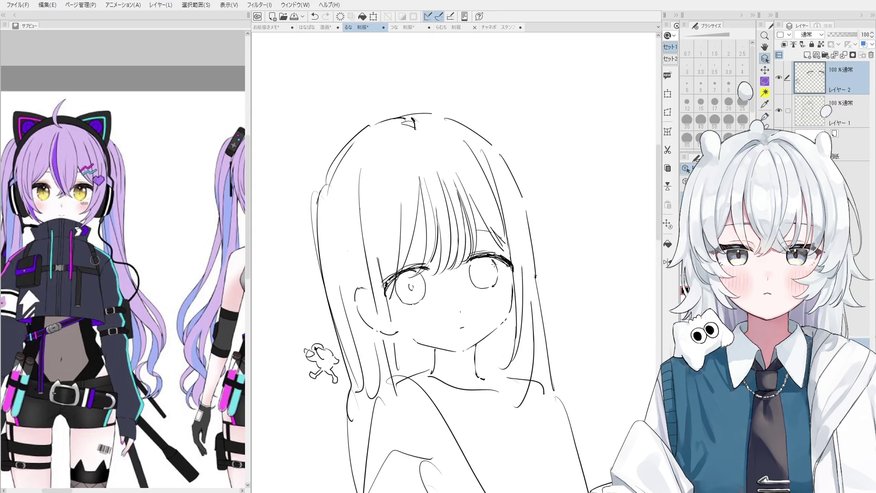
Step: Redraw and thicken the left eye's upper lashes with the size-6 pen, then move to レイヤー1
{"action": "key", "text": "p"}
{"action": "key", "text": "ctrl+z"}
{"action": "left_click_drag", "start_coordinate": [380, 284], "coordinate": [402, 270]}
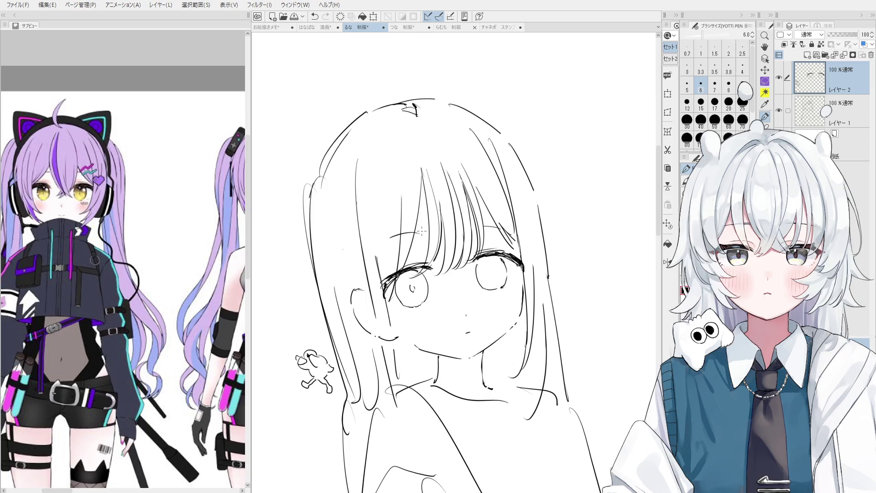
{"action": "key", "text": "e"}
{"action": "key", "text": "alt+bracketleft"}
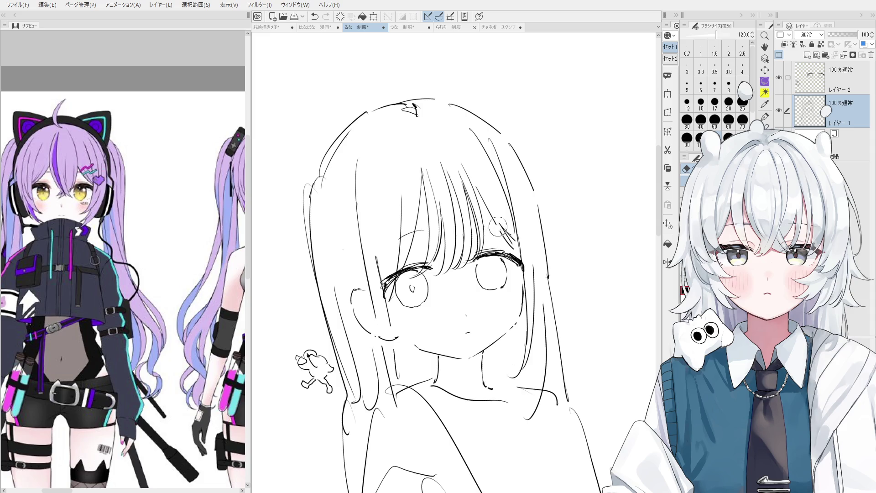
{"action": "key", "text": "p"}
{"action": "key", "text": "ctrl+z"}
{"action": "key", "text": "ctrl+y"}
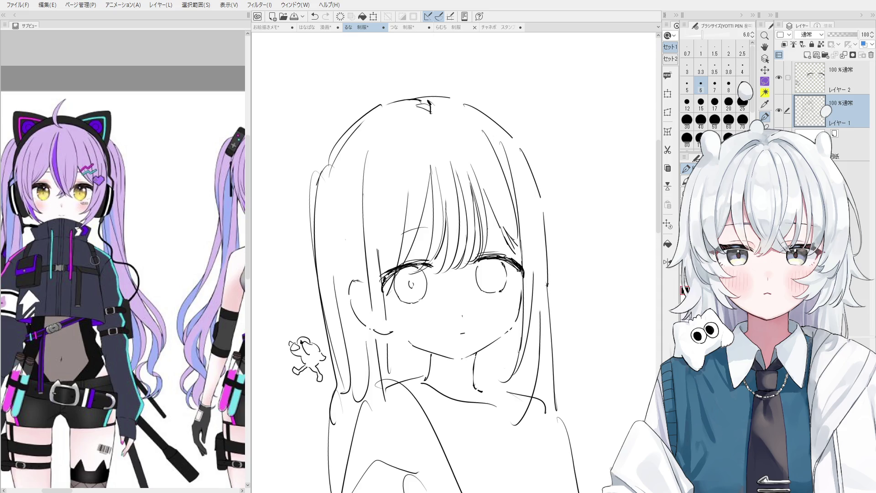
Step: Zoom in on the left eye, darken its upper lash line and erase stray lash strokes
{"action": "key", "text": "o"}
{"action": "scroll", "coordinate": [406, 256], "scroll_direction": "up", "scroll_amount": 3}
{"action": "scroll", "coordinate": [406, 255], "scroll_direction": "up", "scroll_amount": 2}
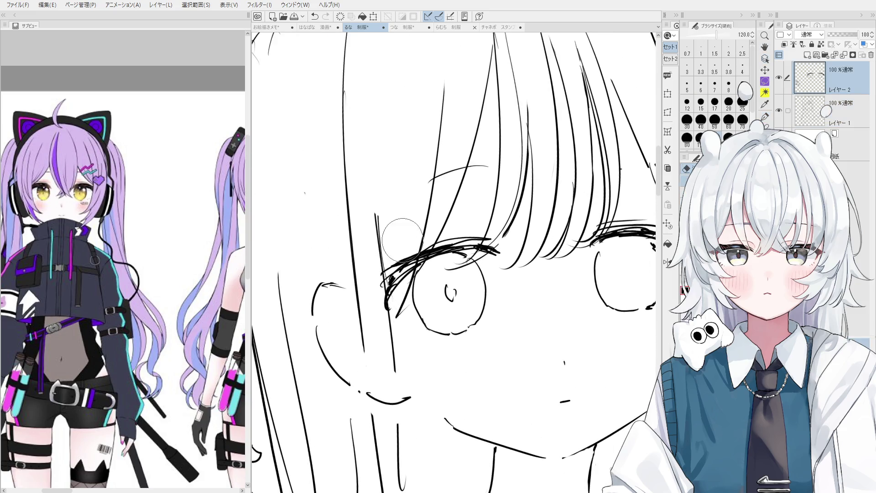
{"action": "key", "text": "p"}
{"action": "left_click_drag", "start_coordinate": [395, 281], "coordinate": [425, 258]}
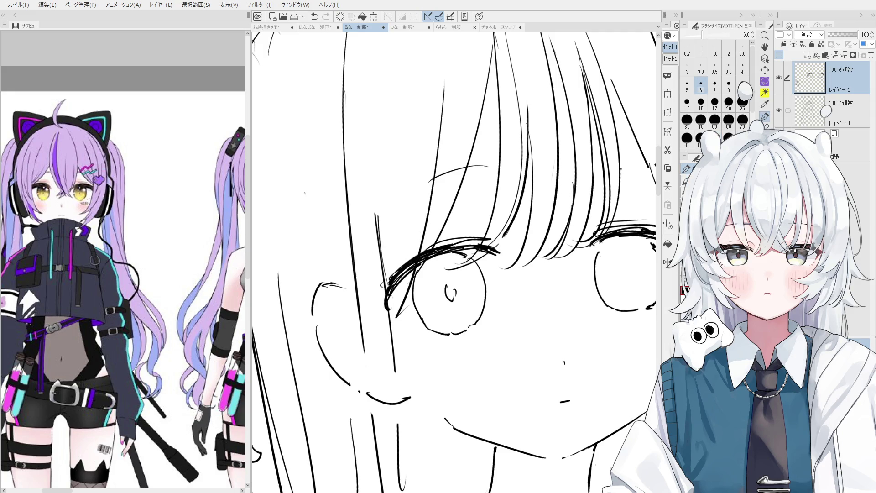
{"action": "key", "text": "e"}
{"action": "left_click_drag", "start_coordinate": [402, 292], "coordinate": [413, 242]}
{"action": "left_click_drag", "start_coordinate": [411, 274], "coordinate": [396, 300]}
Step: Mirror the view to check proportions, then redraw the stroke beside the left eye
{"action": "scroll", "coordinate": [396, 300], "scroll_direction": "down", "scroll_amount": 2}
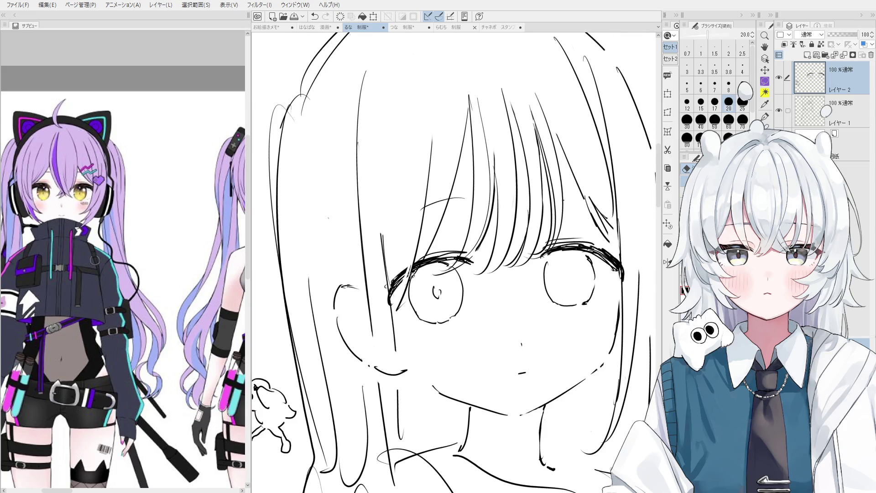
{"action": "scroll", "coordinate": [386, 288], "scroll_direction": "down", "scroll_amount": 2}
{"action": "key", "text": "h"}
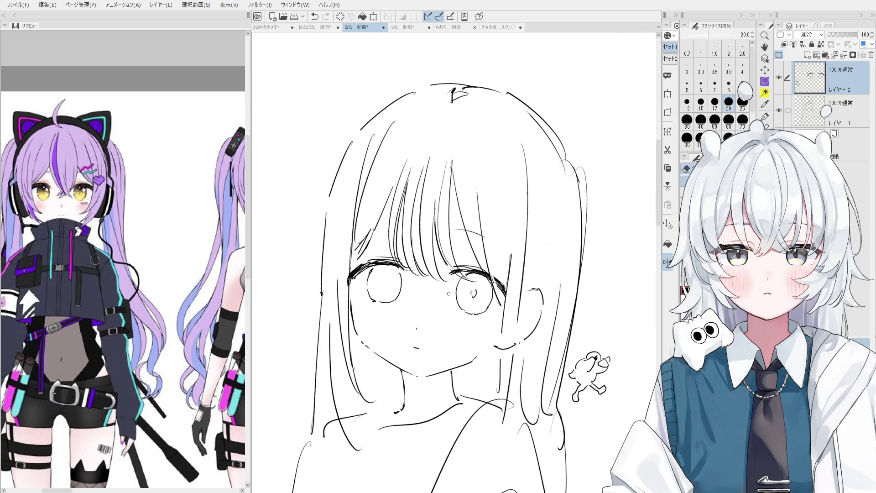
{"action": "key", "text": "p"}
{"action": "scroll", "coordinate": [498, 271], "scroll_direction": "up", "scroll_amount": 1}
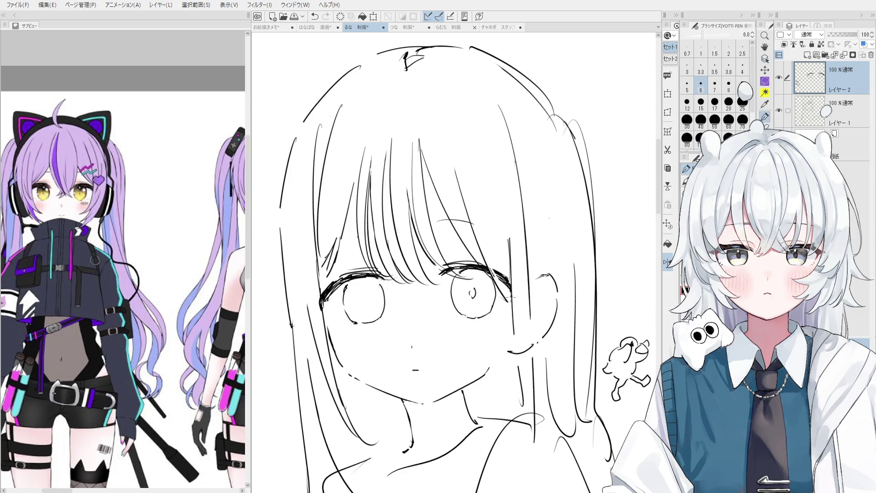
{"action": "key", "text": "e"}
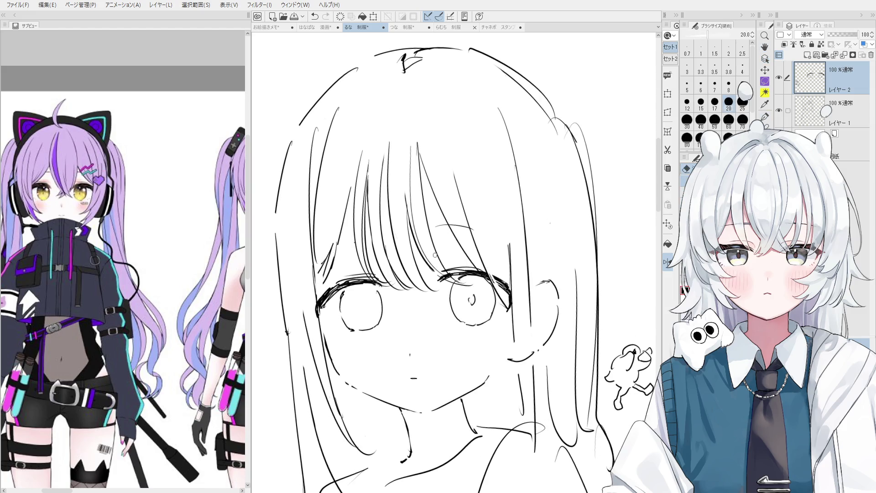
{"action": "key", "text": "minus"}
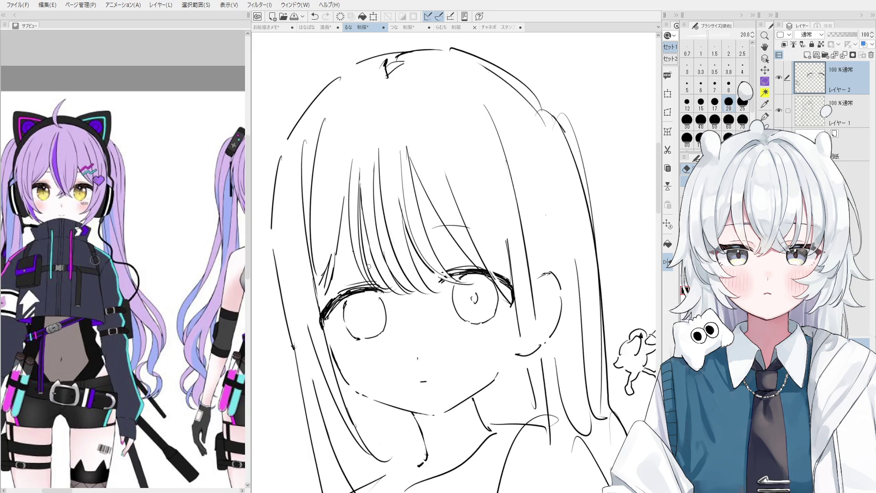
{"action": "scroll", "coordinate": [374, 282], "scroll_direction": "up", "scroll_amount": 1}
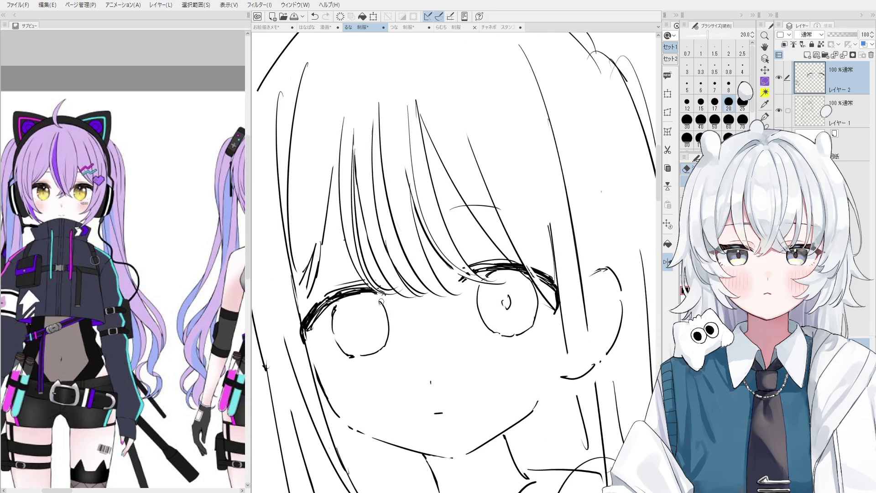
{"action": "key", "text": "p"}
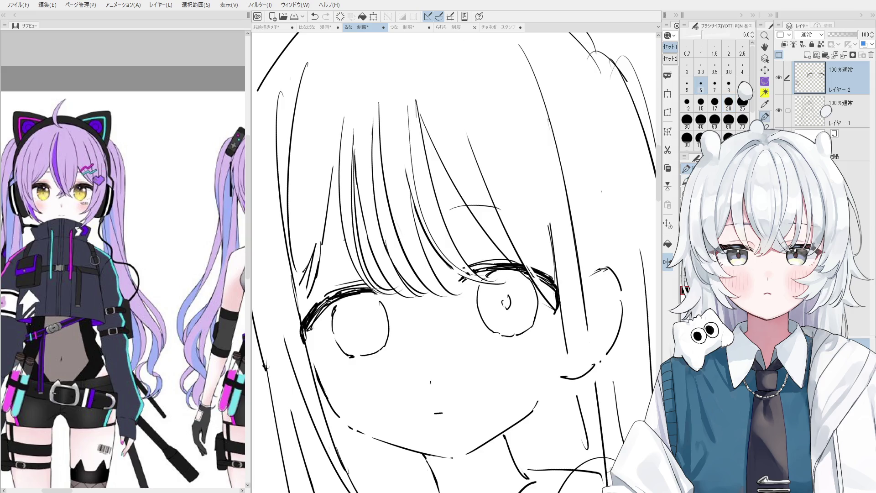
{"action": "scroll", "coordinate": [377, 294], "scroll_direction": "down", "scroll_amount": 2}
{"action": "key", "text": "ctrl+z"}
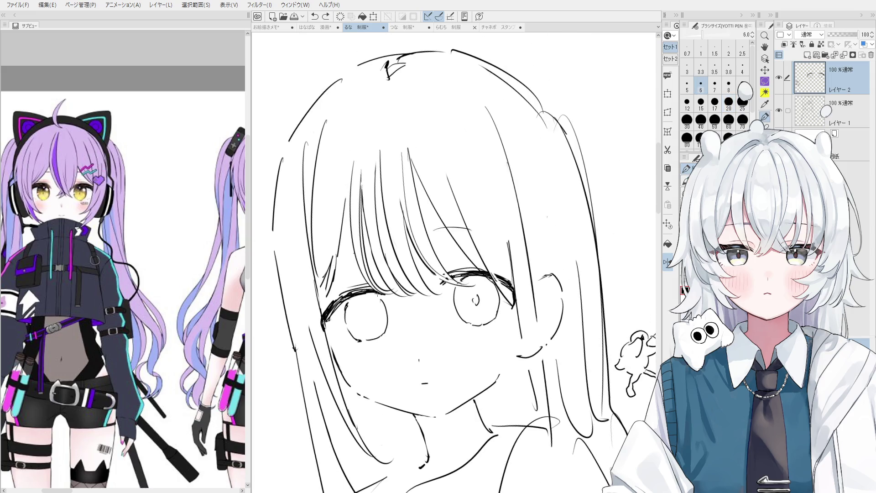
{"action": "left_click_drag", "start_coordinate": [371, 292], "coordinate": [386, 296]}
Step: On レイヤー1, add a short chin stroke and draw the curve of the left cheek
{"action": "key", "text": "e"}
{"action": "scroll", "coordinate": [383, 292], "scroll_direction": "up", "scroll_amount": 1}
{"action": "key", "text": "p"}
{"action": "scroll", "coordinate": [403, 295], "scroll_direction": "down", "scroll_amount": 1}
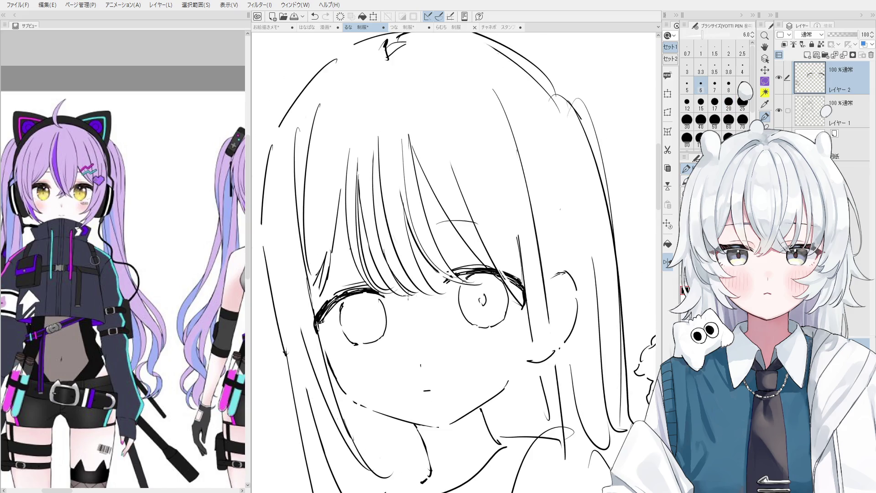
{"action": "scroll", "coordinate": [415, 318], "scroll_direction": "down", "scroll_amount": 1}
{"action": "key", "text": "o"}
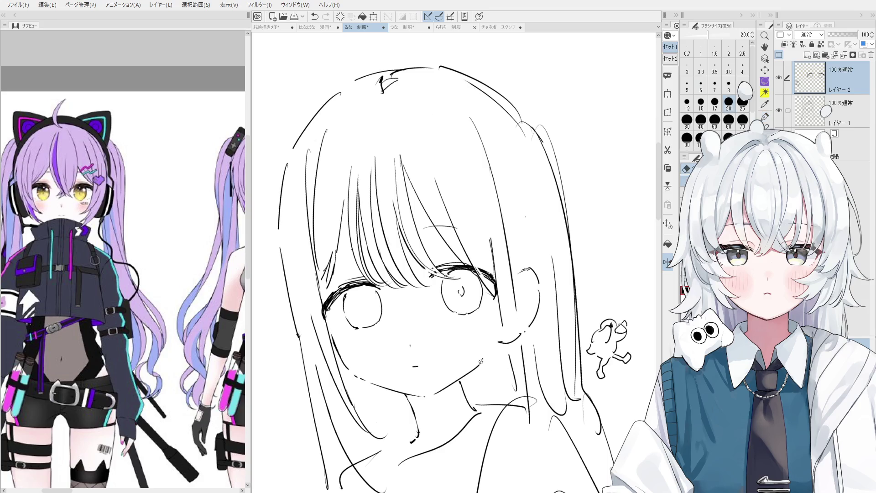
{"action": "left_click", "coordinate": [478, 366]}
{"action": "key", "text": "p"}
{"action": "key", "text": "ctrl+z"}
{"action": "left_click_drag", "start_coordinate": [488, 355], "coordinate": [480, 362]}
{"action": "scroll", "coordinate": [458, 337], "scroll_direction": "down", "scroll_amount": 1}
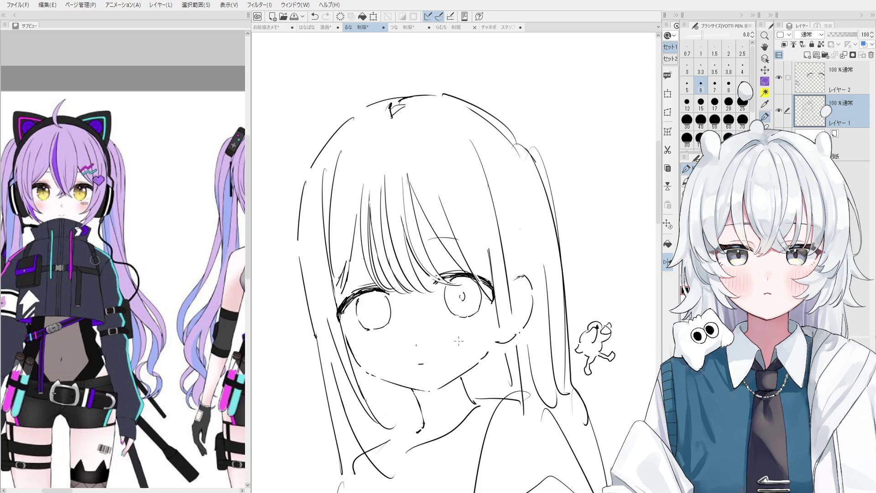
{"action": "scroll", "coordinate": [452, 340], "scroll_direction": "down", "scroll_amount": 2}
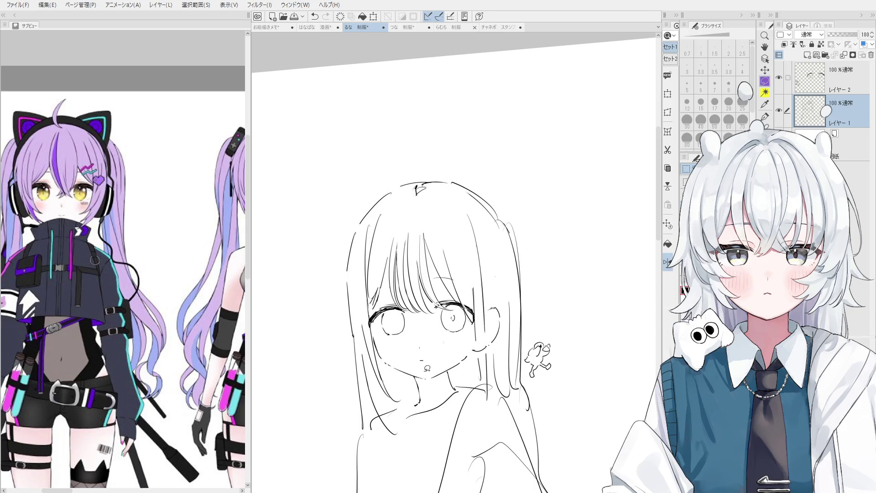
{"action": "left_click_drag", "start_coordinate": [361, 329], "coordinate": [376, 359]}
Step: Return to the eye-line layer and draw the pupil inside the left eye
{"action": "scroll", "coordinate": [390, 321], "scroll_direction": "up", "scroll_amount": 2}
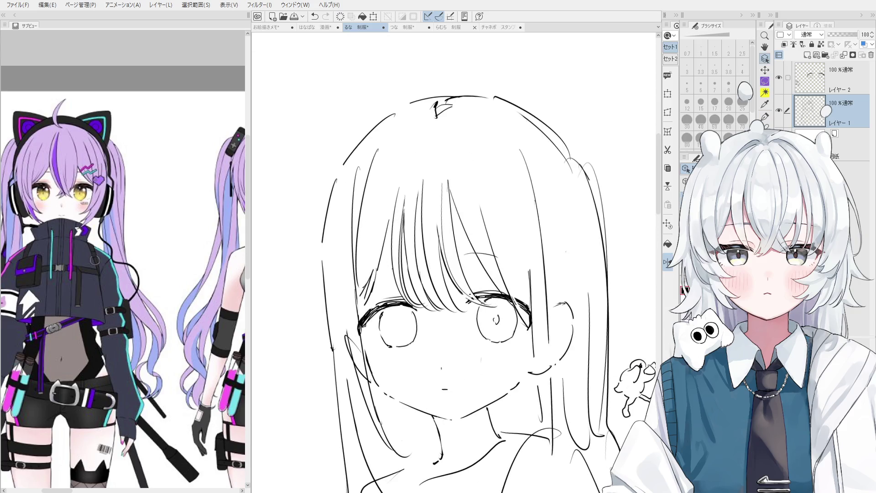
{"action": "left_click", "coordinate": [367, 311], "text": "ctrl+shift"}
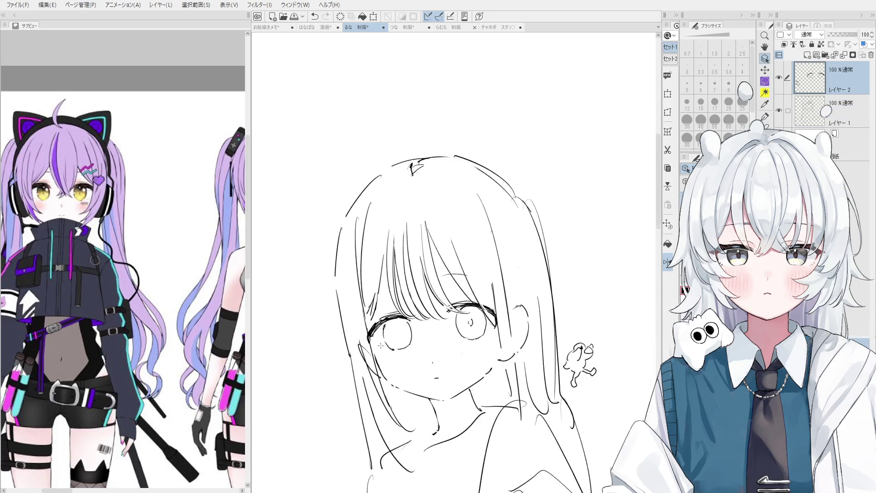
{"action": "scroll", "coordinate": [396, 328], "scroll_direction": "up", "scroll_amount": 2}
{"action": "mouse_move", "coordinate": [396, 327]}
{"action": "left_mouse_down"}
{"action": "mouse_move", "coordinate": [399, 338]}
{"action": "mouse_move", "coordinate": [401, 327]}
{"action": "left_mouse_up"}
Step: Undo the first pupil attempt and erase the scribbled pupil in the right eye
{"action": "key", "text": "ctrl+z"}
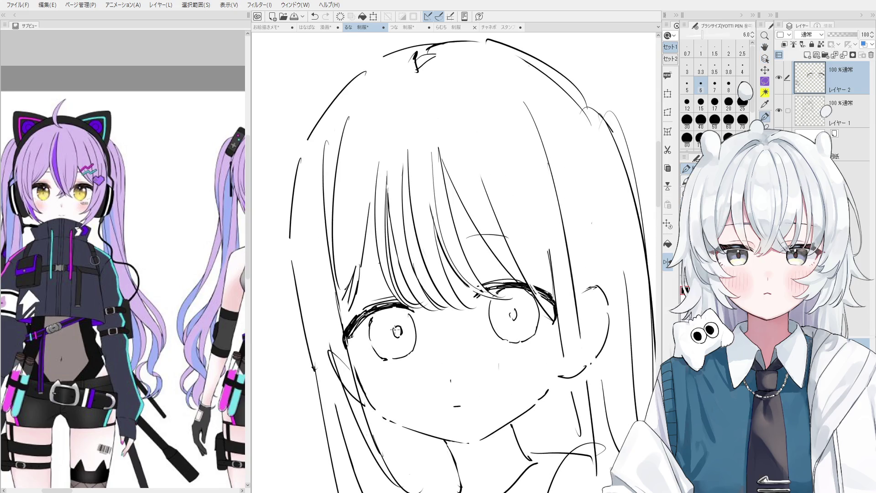
{"action": "key", "text": "e"}
{"action": "left_click_drag", "start_coordinate": [513, 314], "coordinate": [511, 313]}
{"action": "key", "text": "p"}
{"action": "key", "text": "e"}
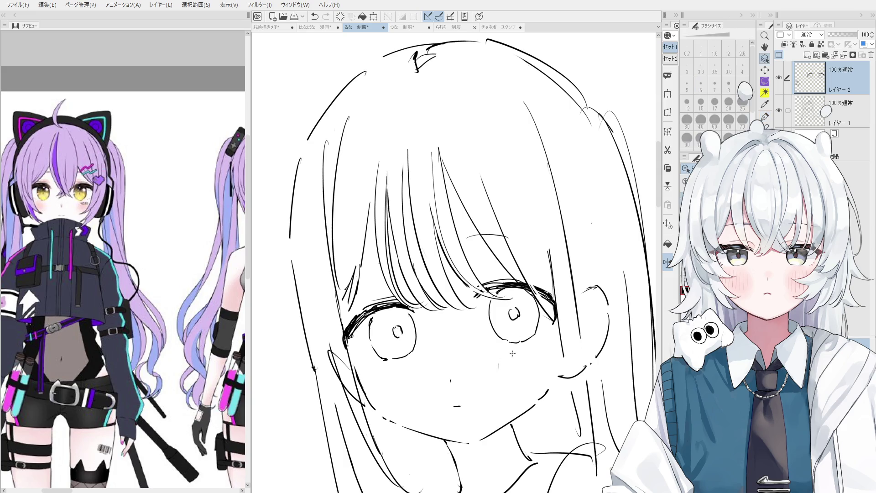
{"action": "left_click", "coordinate": [540, 396], "text": "ctrl+shift"}
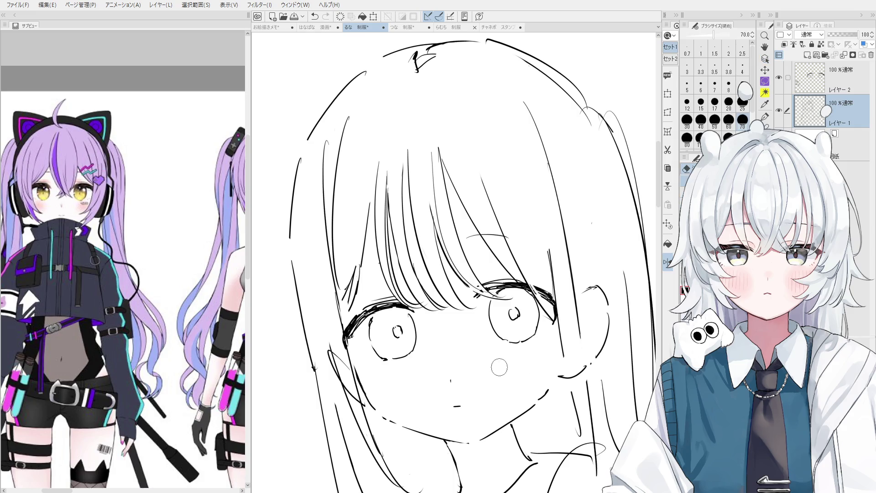
{"action": "left_click", "coordinate": [514, 284]}
Step: Make レイヤー1 the active layer for hair edits, trying and undoing a short hair stroke
{"action": "key", "text": "p"}
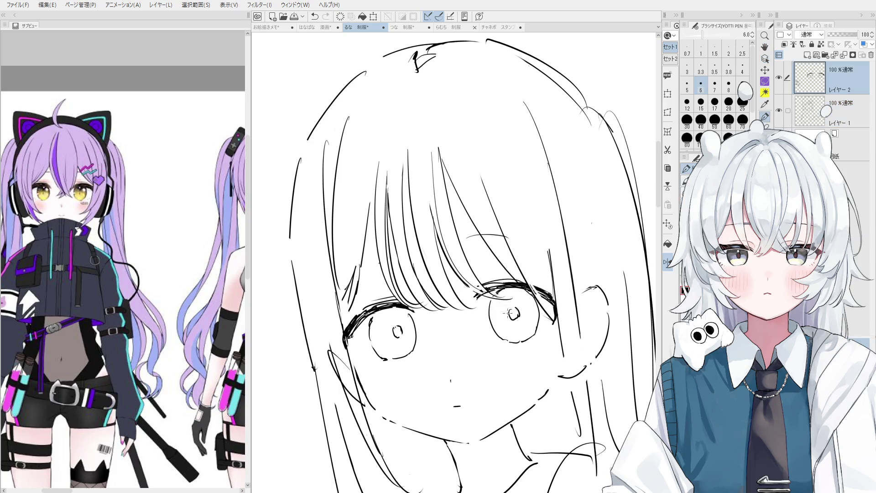
{"action": "key", "text": "e"}
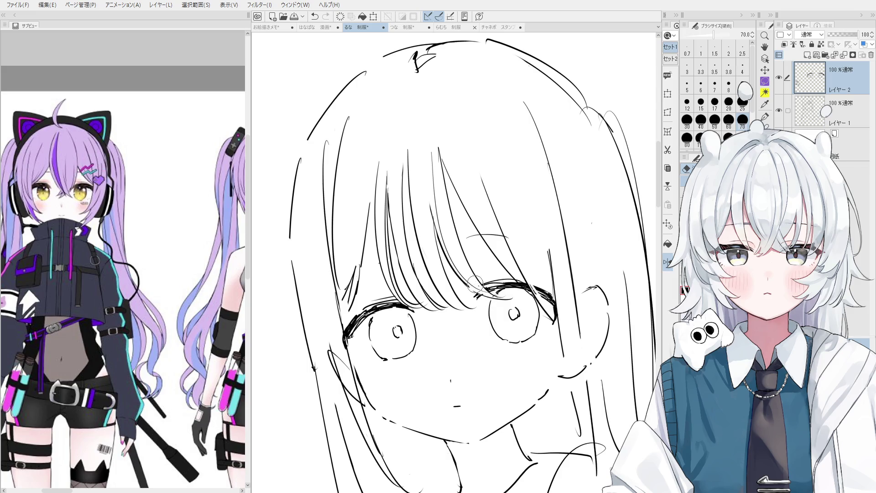
{"action": "key", "text": "p"}
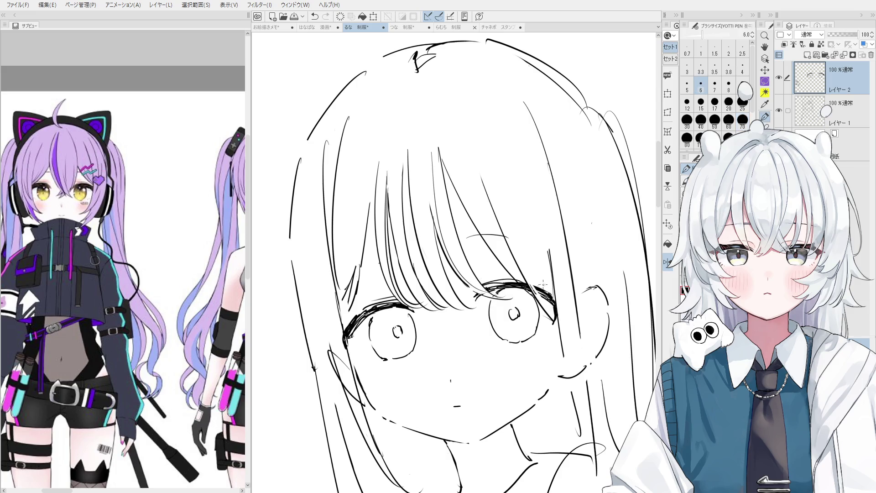
{"action": "scroll", "coordinate": [475, 302], "scroll_direction": "up", "scroll_amount": 2}
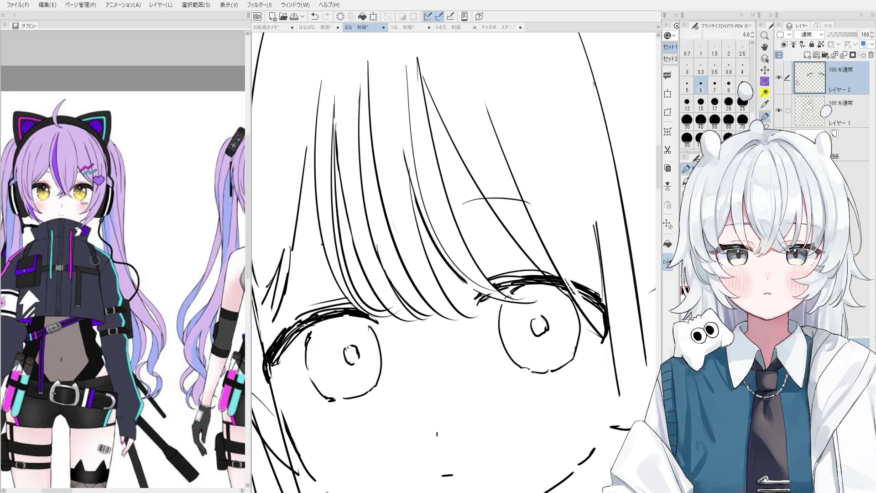
{"action": "scroll", "coordinate": [485, 299], "scroll_direction": "up", "scroll_amount": 2}
{"action": "key", "text": "e"}
{"action": "scroll", "coordinate": [489, 284], "scroll_direction": "down", "scroll_amount": 1}
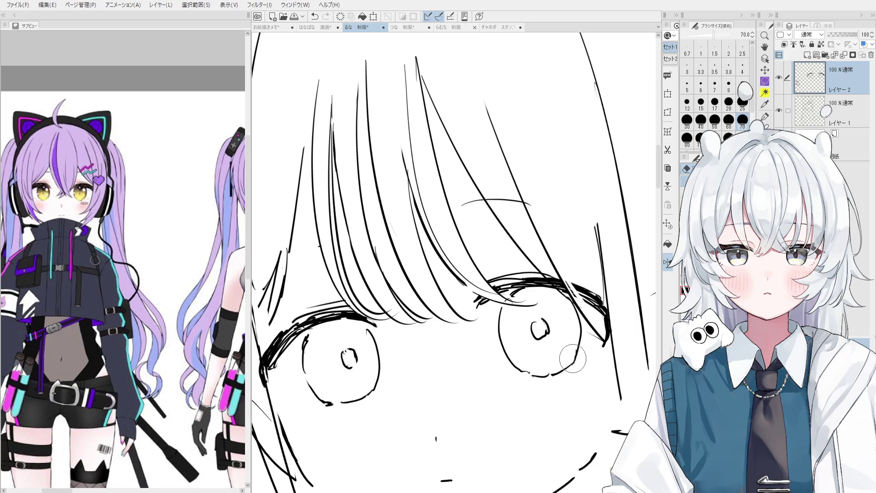
{"action": "scroll", "coordinate": [411, 301], "scroll_direction": "up", "scroll_amount": 2}
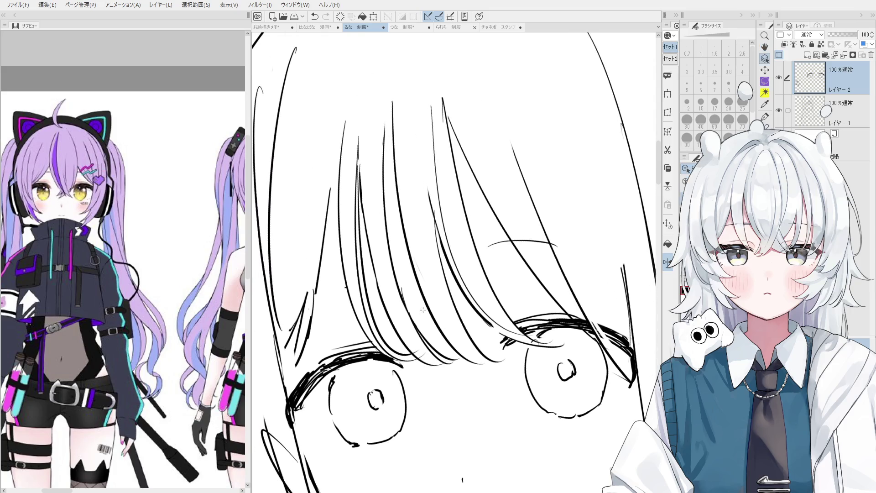
{"action": "key", "text": "alt+bracketleft"}
{"action": "key", "text": "p"}
{"action": "mouse_move", "coordinate": [402, 292]}
{"action": "left_mouse_down"}
{"action": "mouse_move", "coordinate": [423, 337]}
{"action": "mouse_move", "coordinate": [416, 329]}
{"action": "mouse_move", "coordinate": [418, 355]}
{"action": "mouse_move", "coordinate": [440, 364]}
{"action": "left_mouse_up"}
{"action": "key", "text": "ctrl+z"}
Step: Trim bang strand ends with the size-40 eraser and redraw the hair strand near the right eye
{"action": "key", "text": "e"}
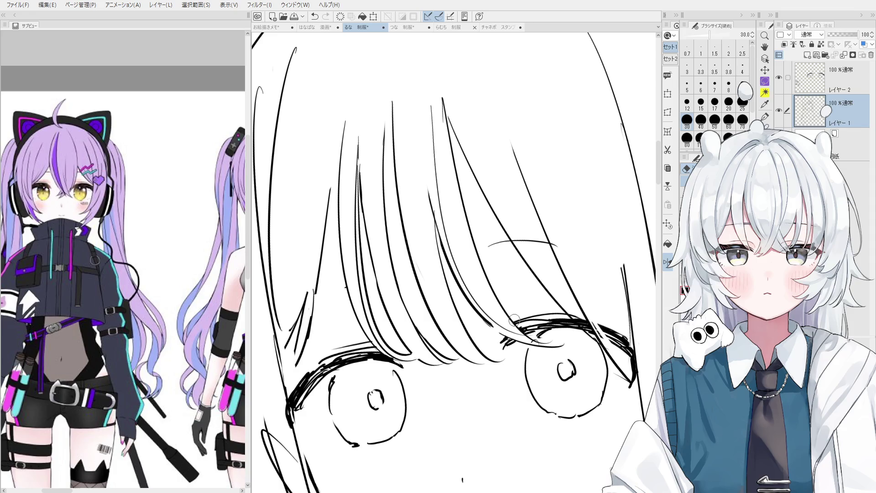
{"action": "scroll", "coordinate": [502, 328], "scroll_direction": "down", "scroll_amount": 2}
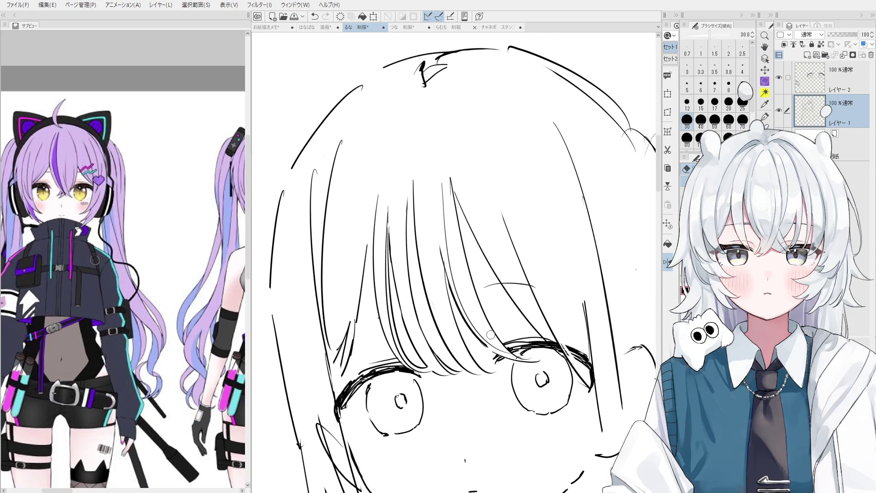
{"action": "key", "text": "bracketright"}
{"action": "mouse_move", "coordinate": [444, 209]}
{"action": "left_mouse_down"}
{"action": "mouse_move", "coordinate": [452, 267]}
{"action": "mouse_move", "coordinate": [472, 311]}
{"action": "mouse_move", "coordinate": [461, 297]}
{"action": "mouse_move", "coordinate": [494, 344]}
{"action": "left_mouse_up"}
{"action": "key", "text": "p"}
{"action": "key", "text": "ctrl+z"}
{"action": "key", "text": "ctrl+z"}
{"action": "left_click_drag", "start_coordinate": [458, 310], "coordinate": [495, 344]}
{"action": "key", "text": "ctrl+z"}
{"action": "left_click_drag", "start_coordinate": [460, 313], "coordinate": [500, 351]}
{"action": "key", "text": "e"}
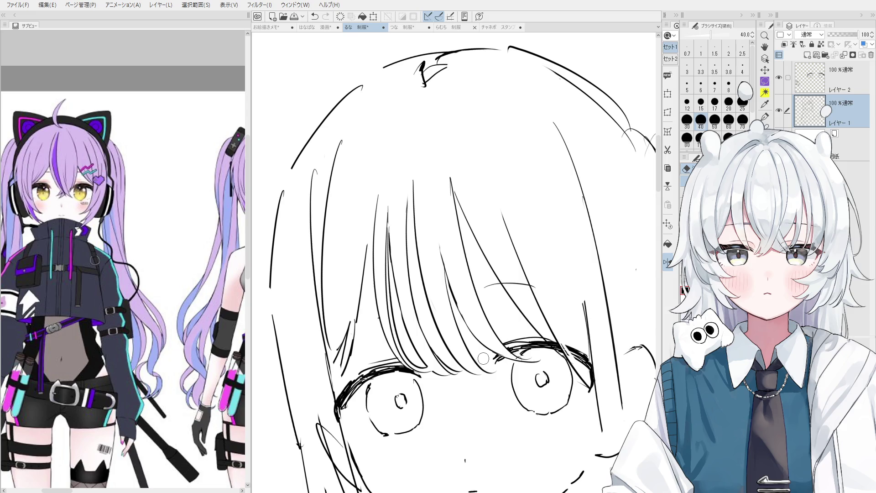
Step: Reshape a bang strand tip with the size-6 YOTTI PEN
{"action": "scroll", "coordinate": [482, 315], "scroll_direction": "down", "scroll_amount": 2}
{"action": "scroll", "coordinate": [457, 185], "scroll_direction": "up", "scroll_amount": 2}
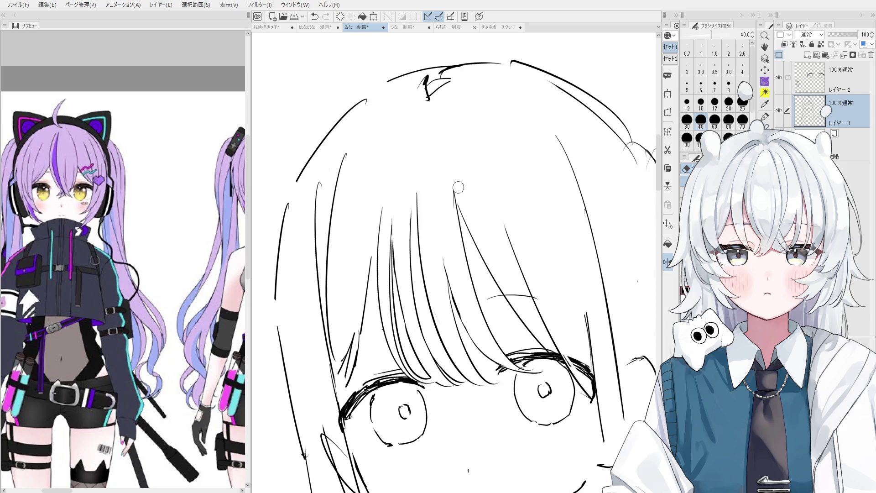
{"action": "key", "text": "p"}
{"action": "left_click_drag", "start_coordinate": [456, 198], "coordinate": [457, 220]}
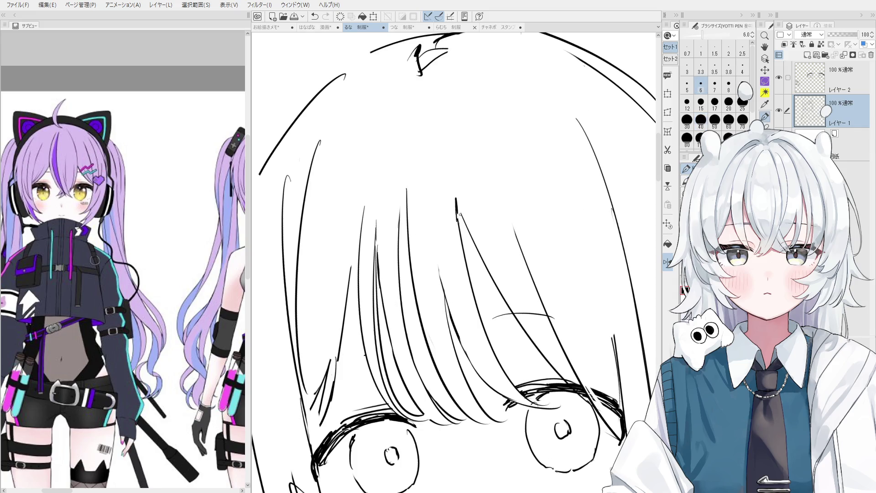
{"action": "scroll", "coordinate": [460, 213], "scroll_direction": "up", "scroll_amount": 1}
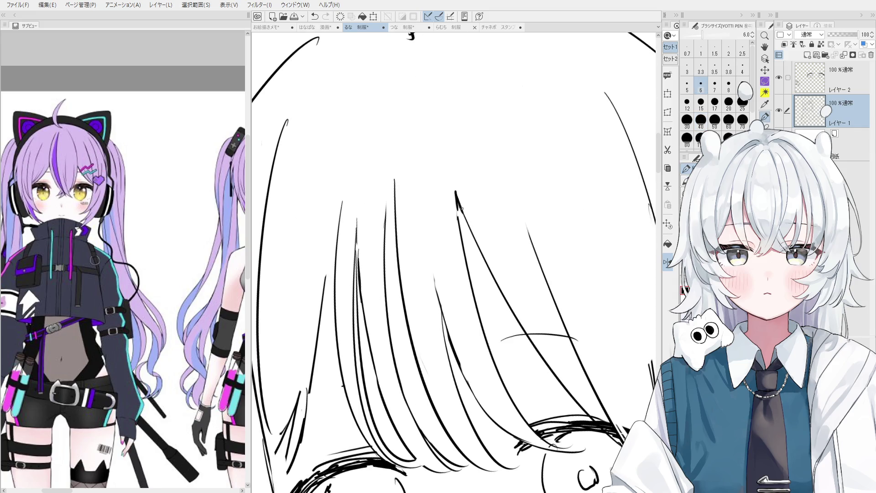
{"action": "key", "text": "ctrl+z"}
{"action": "left_click_drag", "start_coordinate": [456, 197], "coordinate": [458, 236]}
{"action": "key", "text": "e"}
{"action": "scroll", "coordinate": [454, 193], "scroll_direction": "down", "scroll_amount": 1}
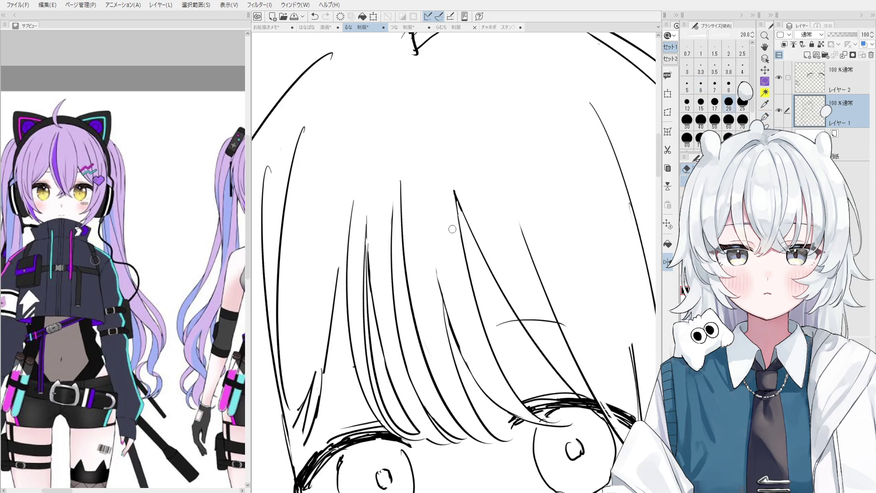
Step: Try and undo strands between the eyes, then erase the upper strand with the size-20 eraser
{"action": "key", "text": "p"}
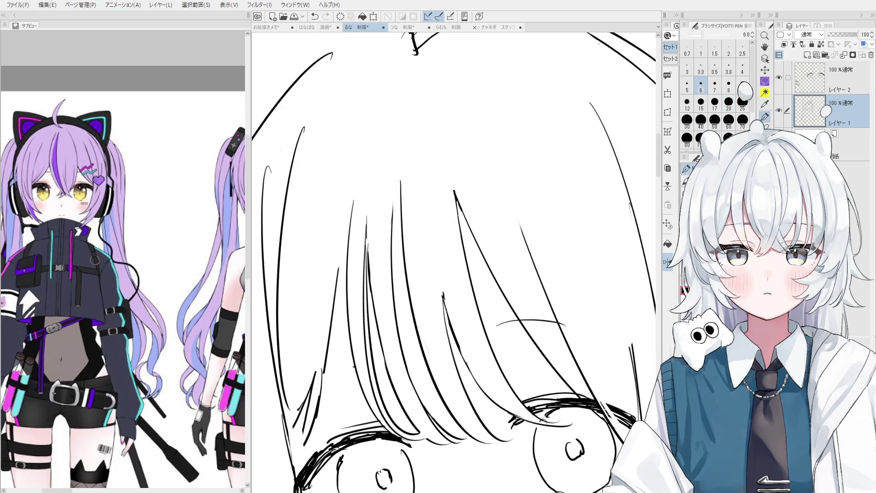
{"action": "scroll", "coordinate": [444, 298], "scroll_direction": "down", "scroll_amount": 2}
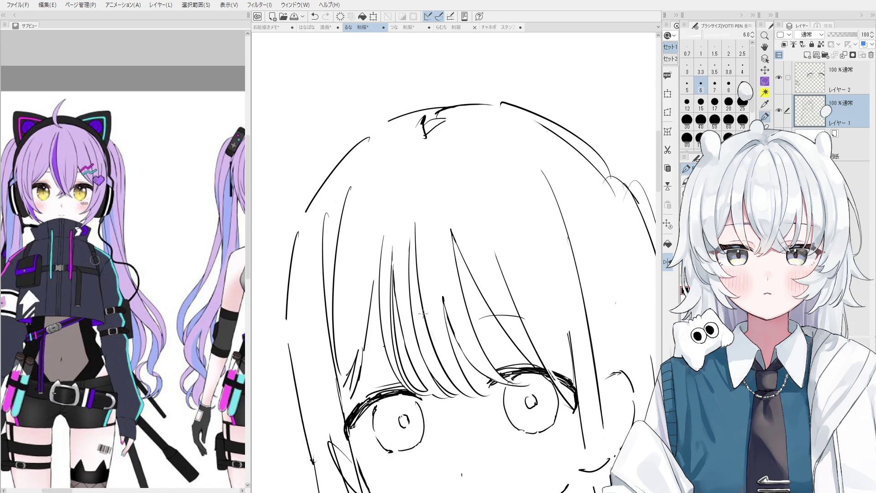
{"action": "left_click_drag", "start_coordinate": [418, 285], "coordinate": [446, 387]}
{"action": "key", "text": "ctrl+z"}
{"action": "left_click_drag", "start_coordinate": [420, 297], "coordinate": [459, 394]}
{"action": "key", "text": "ctrl+z"}
{"action": "key", "text": "ctrl+z"}
{"action": "left_click_drag", "start_coordinate": [420, 316], "coordinate": [460, 393]}
{"action": "key", "text": "ctrl+z"}
{"action": "left_click_drag", "start_coordinate": [420, 311], "coordinate": [460, 396]}
{"action": "key", "text": "ctrl+z"}
{"action": "key", "text": "e"}
{"action": "left_click_drag", "start_coordinate": [417, 223], "coordinate": [424, 317]}
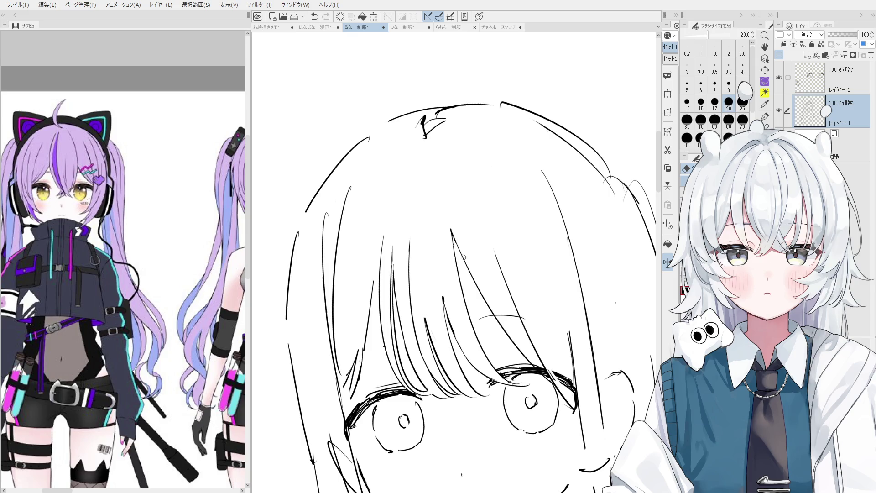
{"action": "scroll", "coordinate": [460, 252], "scroll_direction": "down", "scroll_amount": 1}
{"action": "key", "text": "bracketright"}
{"action": "scroll", "coordinate": [368, 336], "scroll_direction": "up", "scroll_amount": 2}
{"action": "key", "text": "bracketright"}
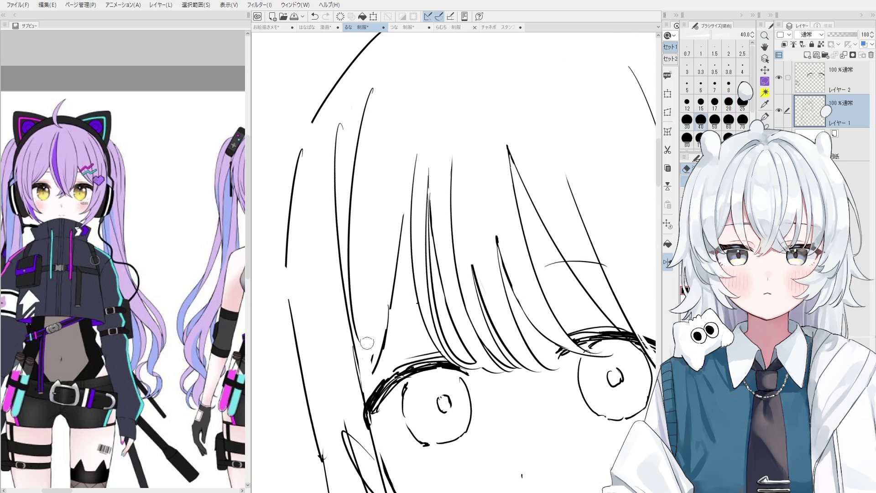
Step: Draw a long hair strand beside the face with YOTTI PEN
{"action": "key", "text": "p"}
{"action": "left_click_drag", "start_coordinate": [413, 192], "coordinate": [367, 365]}
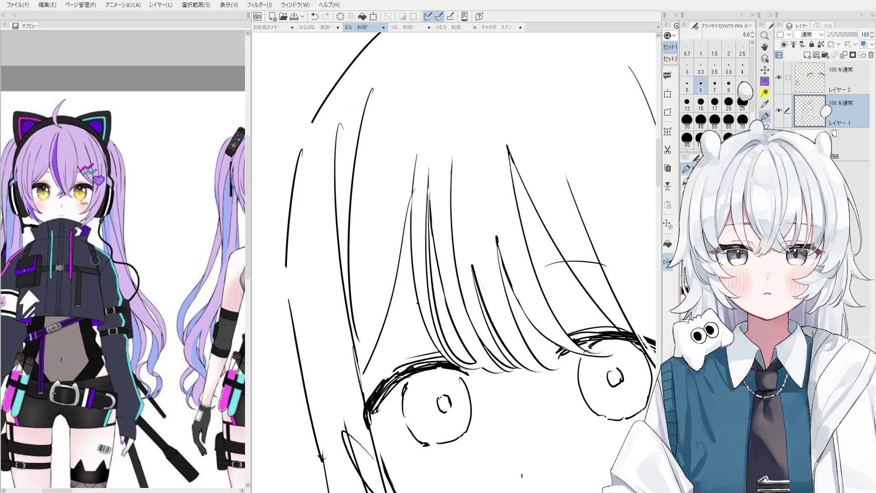
{"action": "key", "text": "ctrl+z"}
{"action": "left_click_drag", "start_coordinate": [413, 196], "coordinate": [365, 365]}
{"action": "scroll", "coordinate": [474, 286], "scroll_direction": "down", "scroll_amount": 2}
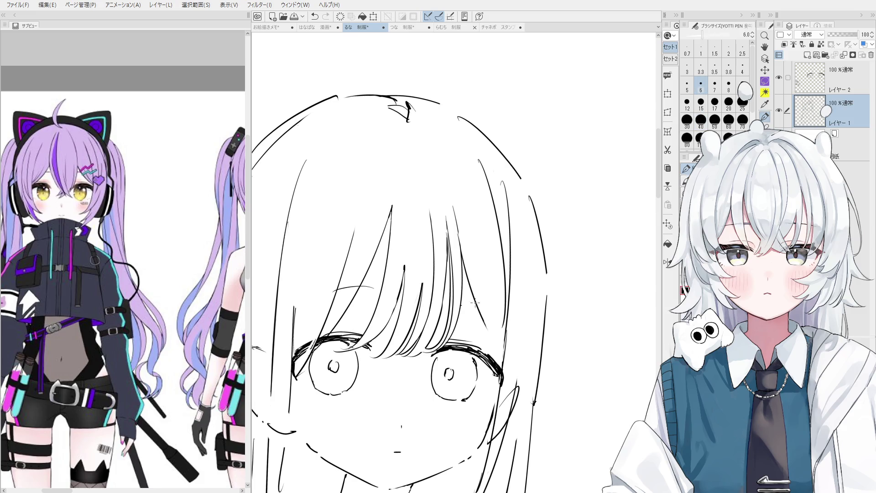
{"action": "scroll", "coordinate": [487, 338], "scroll_direction": "down", "scroll_amount": 1}
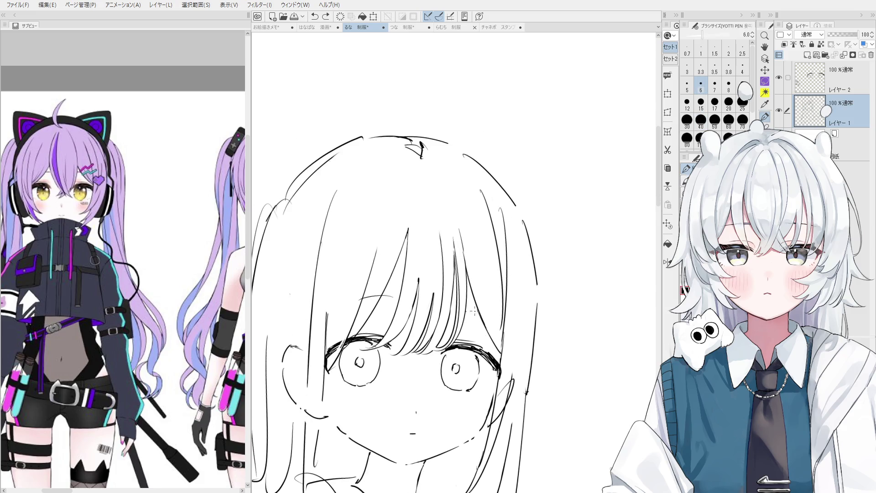
Step: Add short strokes near the right eye, rotating the view to reach them
{"action": "key", "text": "minus"}
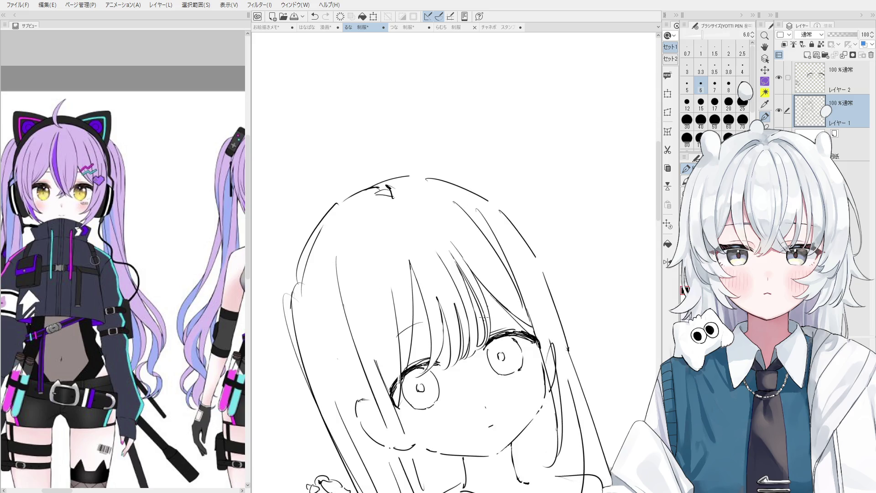
{"action": "key", "text": "ctrl+z"}
{"action": "key", "text": "asciicircum"}
{"action": "scroll", "coordinate": [481, 292], "scroll_direction": "up", "scroll_amount": 1}
{"action": "mouse_move", "coordinate": [483, 298]}
{"action": "left_mouse_down"}
{"action": "mouse_move", "coordinate": [520, 358]}
{"action": "mouse_move", "coordinate": [532, 360]}
{"action": "left_mouse_up"}
{"action": "key", "text": "ctrl+z"}
{"action": "key", "text": "ctrl+y"}
{"action": "scroll", "coordinate": [482, 292], "scroll_direction": "down", "scroll_amount": 1}
{"action": "key", "text": "ctrl+z"}
{"action": "left_click_drag", "start_coordinate": [507, 330], "coordinate": [530, 357]}
Step: Set the eraser to size 60 and add short strokes at the neck
{"action": "key", "text": "e"}
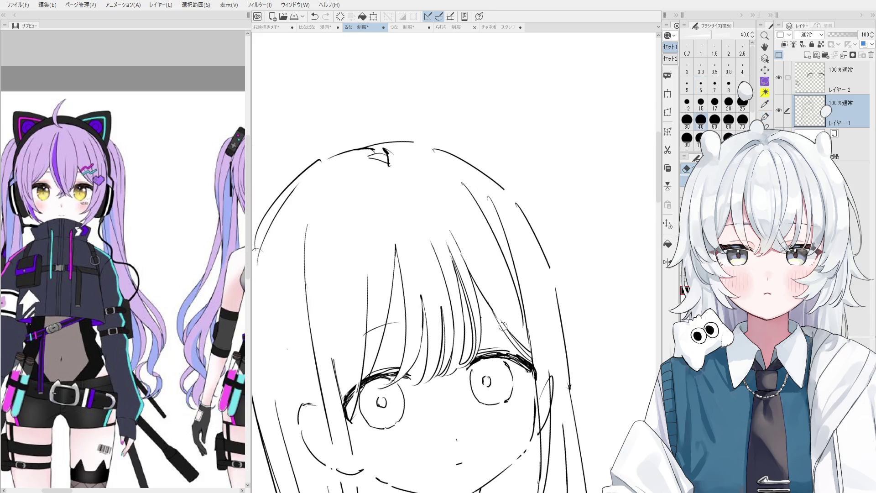
{"action": "scroll", "coordinate": [498, 317], "scroll_direction": "down", "scroll_amount": 1}
{"action": "key", "text": "bracketright"}
{"action": "key", "text": "bracketright"}
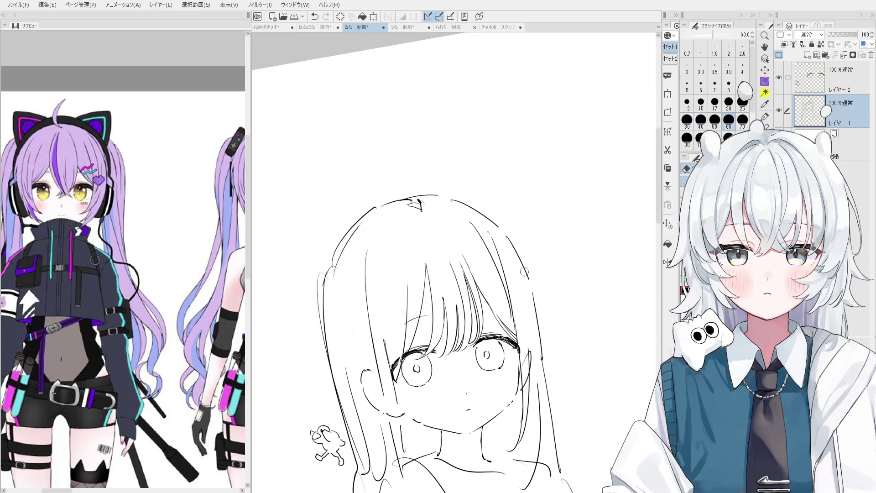
{"action": "scroll", "coordinate": [525, 271], "scroll_direction": "down", "scroll_amount": 2}
{"action": "left_click_drag", "start_coordinate": [520, 274], "coordinate": [513, 267]}
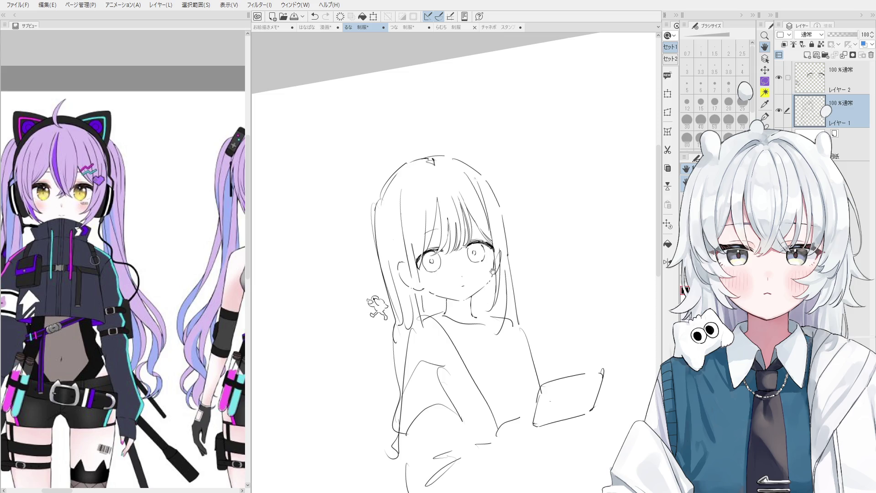
{"action": "key", "text": "p"}
{"action": "mouse_move", "coordinate": [446, 307]}
{"action": "left_mouse_down"}
{"action": "mouse_move", "coordinate": [463, 319]}
{"action": "mouse_move", "coordinate": [460, 338]}
{"action": "left_mouse_up"}
{"action": "key", "text": "ctrl+z"}
{"action": "key", "text": "ctrl+z"}
{"action": "key", "text": "ctrl+y"}
{"action": "key", "text": "ctrl+z"}
{"action": "key", "text": "e"}
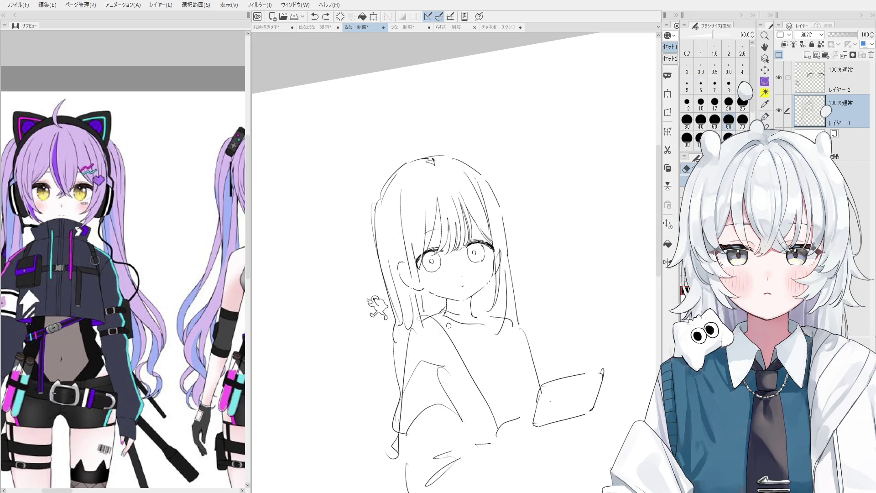
{"action": "left_click_drag", "start_coordinate": [433, 315], "coordinate": [454, 349]}
Step: Add short strokes along the right cheek
{"action": "scroll", "coordinate": [493, 267], "scroll_direction": "up", "scroll_amount": 2}
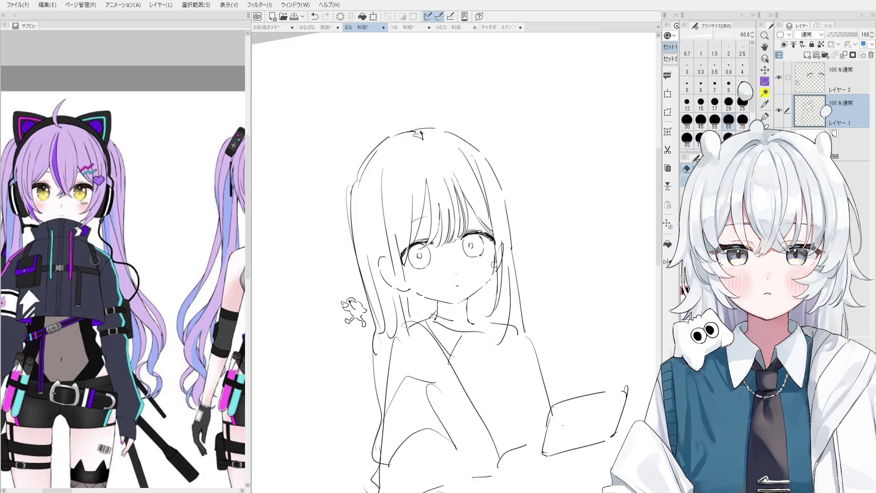
{"action": "scroll", "coordinate": [493, 266], "scroll_direction": "up", "scroll_amount": 1}
{"action": "key", "text": "p"}
{"action": "key", "text": "ctrl+z"}
{"action": "mouse_move", "coordinate": [495, 246]}
{"action": "left_mouse_down"}
{"action": "mouse_move", "coordinate": [488, 284]}
{"action": "mouse_move", "coordinate": [495, 299]}
{"action": "left_mouse_up"}
{"action": "scroll", "coordinate": [496, 276], "scroll_direction": "down", "scroll_amount": 2}
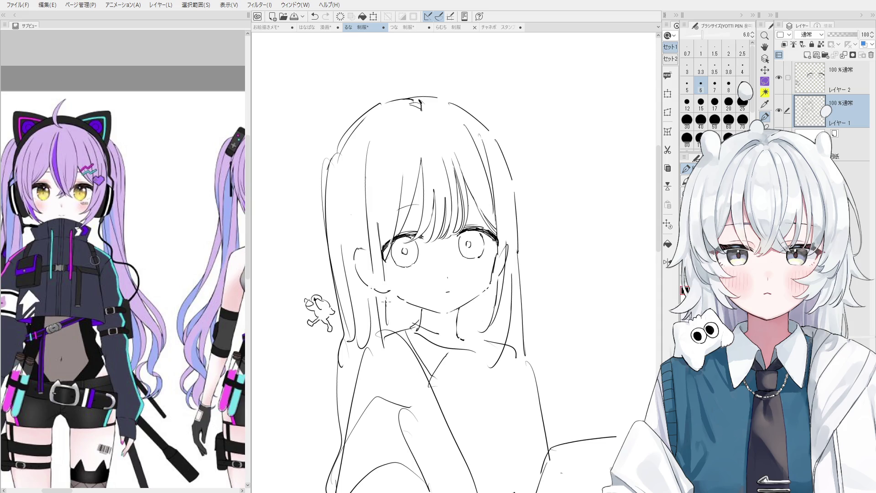
{"action": "mouse_move", "coordinate": [367, 207]}
{"action": "left_mouse_down"}
{"action": "mouse_move", "coordinate": [381, 347]}
{"action": "mouse_move", "coordinate": [382, 320]}
{"action": "left_mouse_up"}
{"action": "key", "text": "e"}
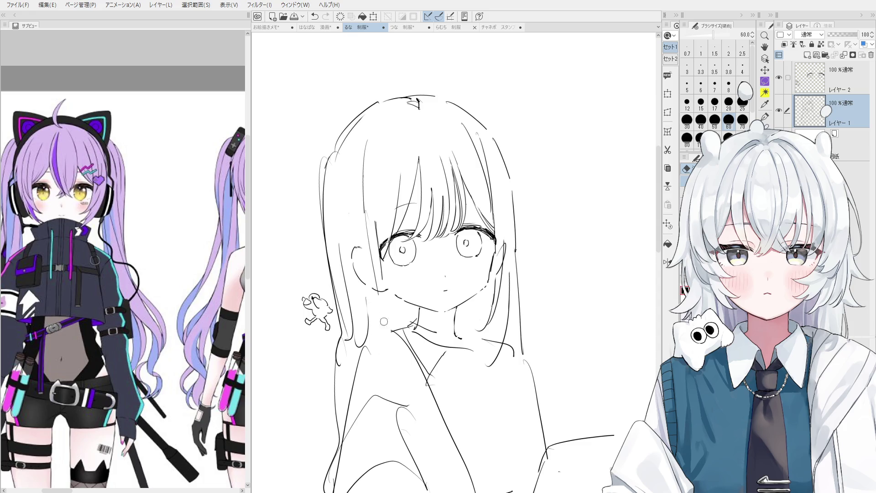
{"action": "key", "text": "p"}
{"action": "key", "text": "e"}
{"action": "key", "text": "p"}
{"action": "left_click_drag", "start_coordinate": [379, 268], "coordinate": [386, 325]}
{"action": "key", "text": "ctrl+z"}
{"action": "left_click_drag", "start_coordinate": [373, 240], "coordinate": [384, 333]}
{"action": "key", "text": "ctrl+z"}
{"action": "key", "text": "e"}
{"action": "key", "text": "p"}
{"action": "key", "text": "e"}
{"action": "left_click_drag", "start_coordinate": [361, 160], "coordinate": [381, 328]}
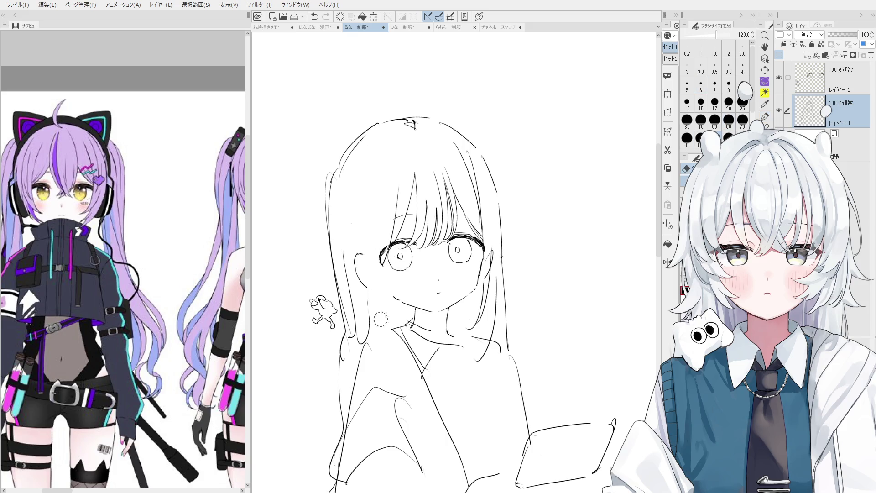
{"action": "key", "text": "p"}
{"action": "key", "text": "ctrl+z"}
{"action": "left_click_drag", "start_coordinate": [370, 142], "coordinate": [380, 322]}
{"action": "key", "text": "ctrl+z"}
{"action": "left_click_drag", "start_coordinate": [377, 148], "coordinate": [387, 322]}
{"action": "mouse_move", "coordinate": [386, 152]}
{"action": "left_mouse_down"}
{"action": "mouse_move", "coordinate": [412, 129]}
{"action": "mouse_move", "coordinate": [434, 159]}
{"action": "left_mouse_up"}
{"action": "key", "text": "ctrl+z"}
{"action": "key", "text": "ctrl+z"}
{"action": "key", "text": "ctrl+z"}
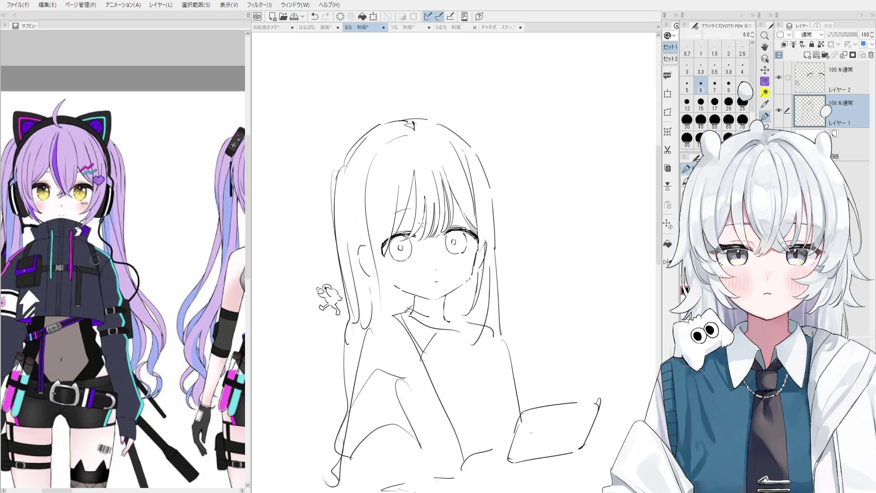
{"action": "mouse_move", "coordinate": [423, 223]}
{"action": "left_mouse_down"}
{"action": "mouse_move", "coordinate": [422, 280]}
{"action": "mouse_move", "coordinate": [413, 266]}
{"action": "left_mouse_up"}
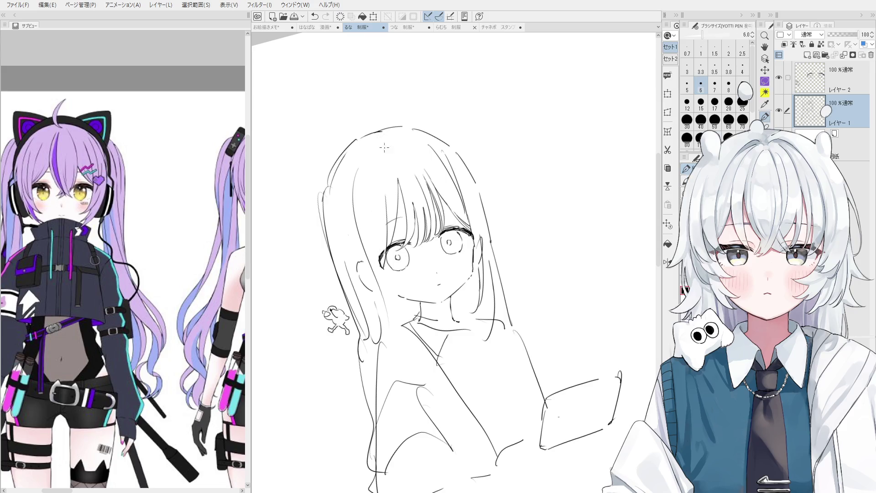
{"action": "left_click_drag", "start_coordinate": [371, 158], "coordinate": [373, 258]}
{"action": "key", "text": "ctrl+z"}
{"action": "left_click_drag", "start_coordinate": [377, 178], "coordinate": [380, 256]}
{"action": "left_click_drag", "start_coordinate": [395, 299], "coordinate": [391, 293]}
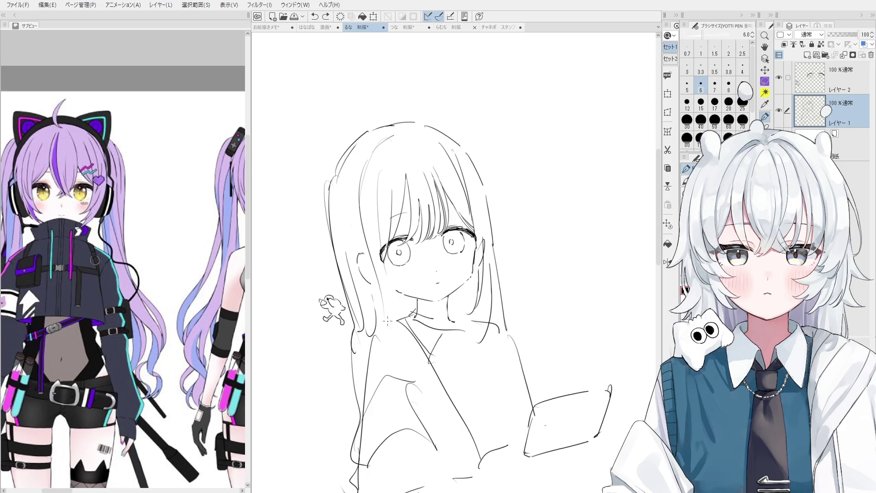
{"action": "left_click_drag", "start_coordinate": [401, 355], "coordinate": [404, 358]}
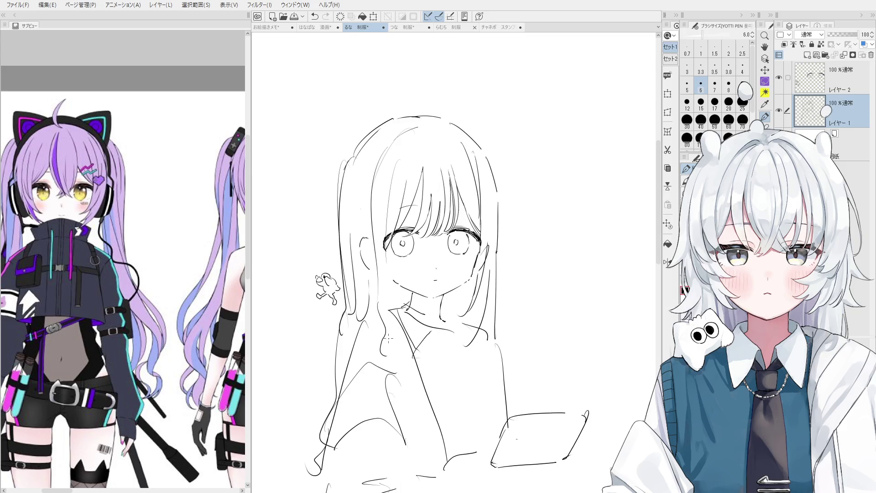
{"action": "scroll", "coordinate": [393, 341], "scroll_direction": "up", "scroll_amount": 1}
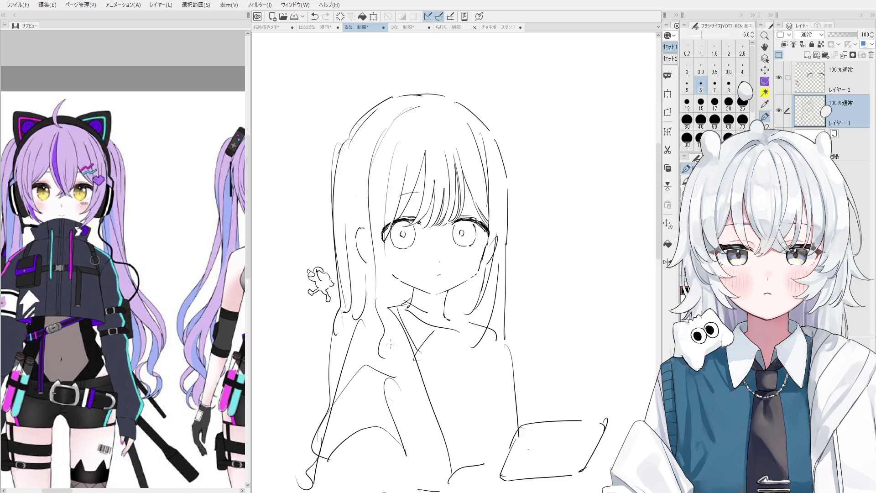
{"action": "key", "text": "e"}
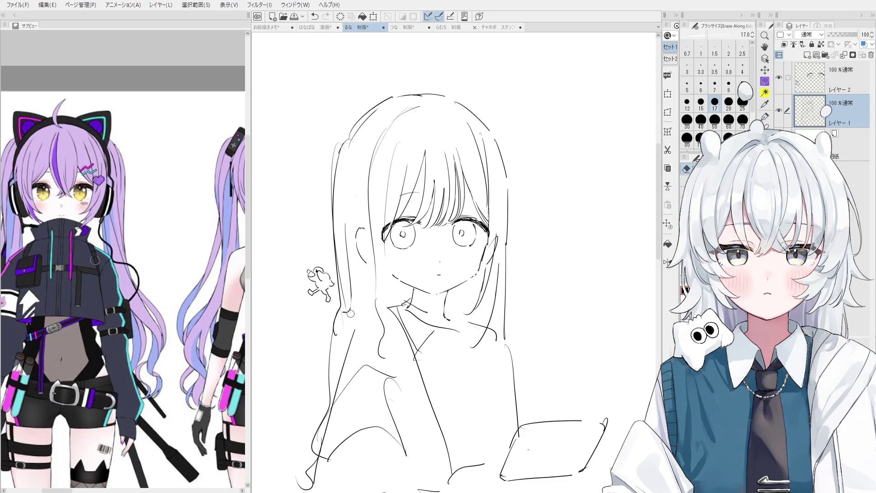
{"action": "key", "text": "o"}
{"action": "left_click_drag", "start_coordinate": [350, 307], "coordinate": [379, 300]}
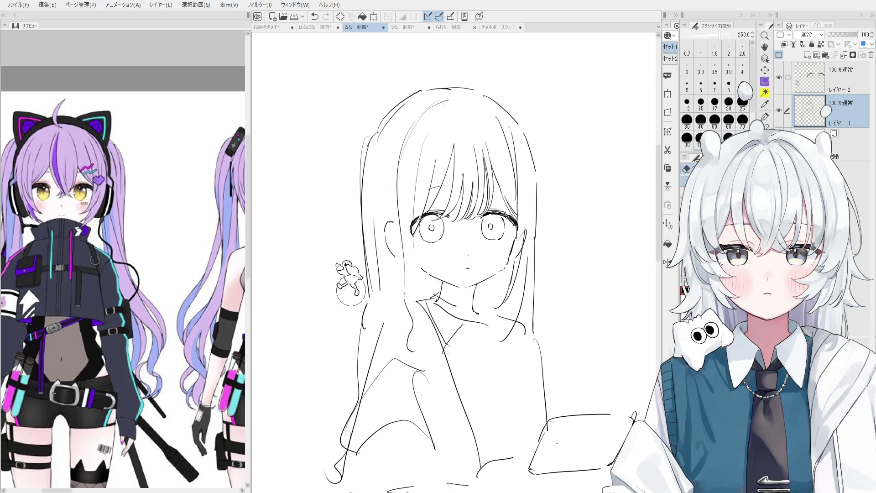
{"action": "mouse_move", "coordinate": [373, 144]}
{"action": "left_mouse_down"}
{"action": "mouse_move", "coordinate": [375, 157]}
{"action": "mouse_move", "coordinate": [411, 146]}
{"action": "left_mouse_up"}
{"action": "left_click", "coordinate": [375, 157]}
{"action": "key", "text": "p"}
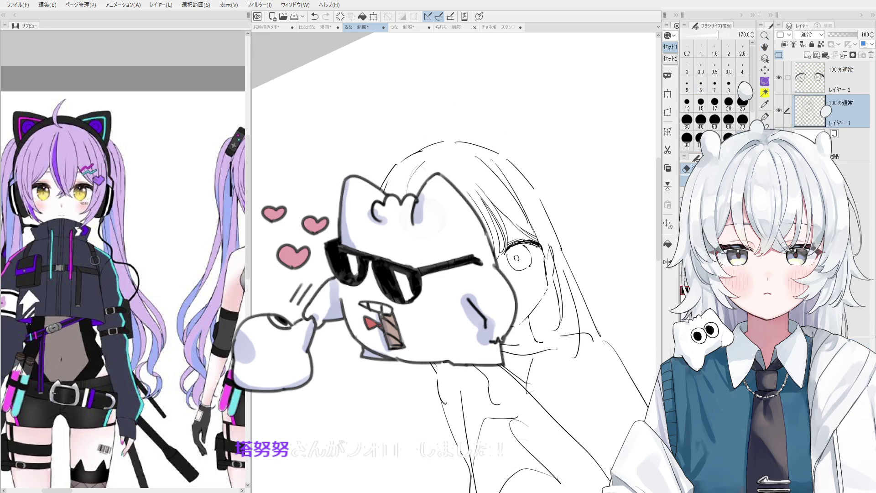
{"action": "left_click_drag", "start_coordinate": [411, 146], "coordinate": [398, 160]}
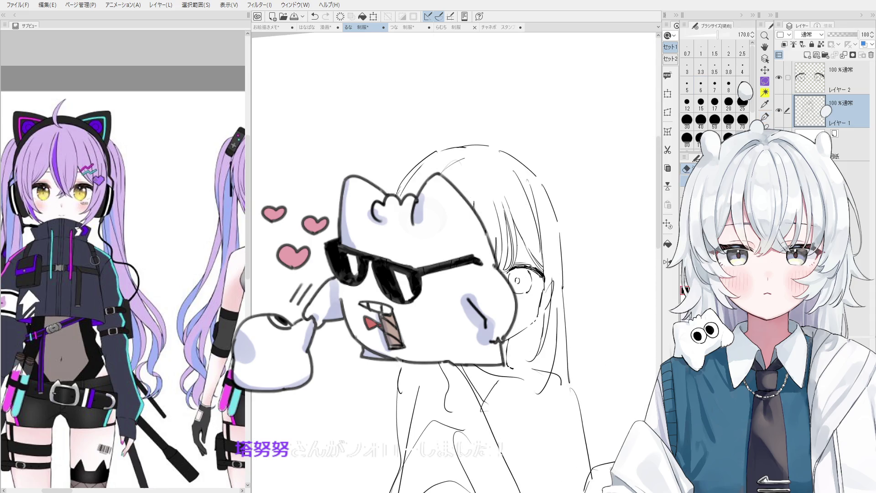
{"action": "left_click_drag", "start_coordinate": [562, 375], "coordinate": [524, 277]}
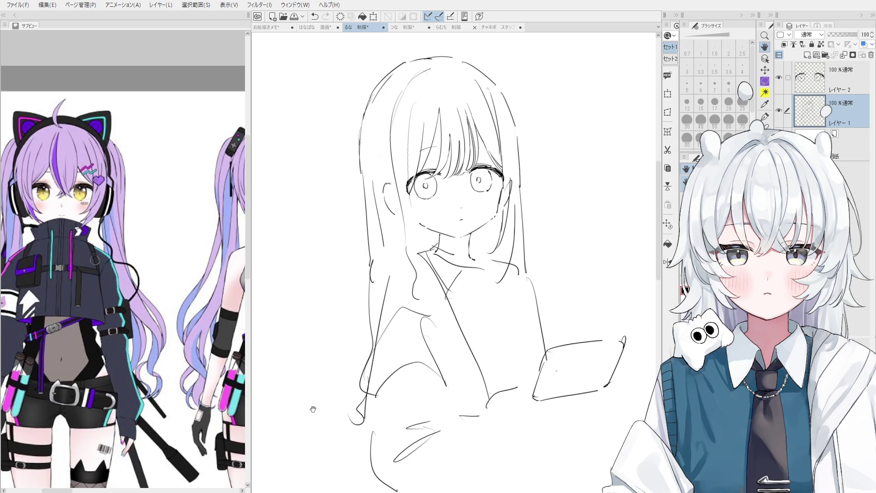
Step: Zoom in on the girl's face and switch drawing onto レイヤー 2
{"action": "scroll", "coordinate": [313, 409], "scroll_direction": "up", "scroll_amount": 3}
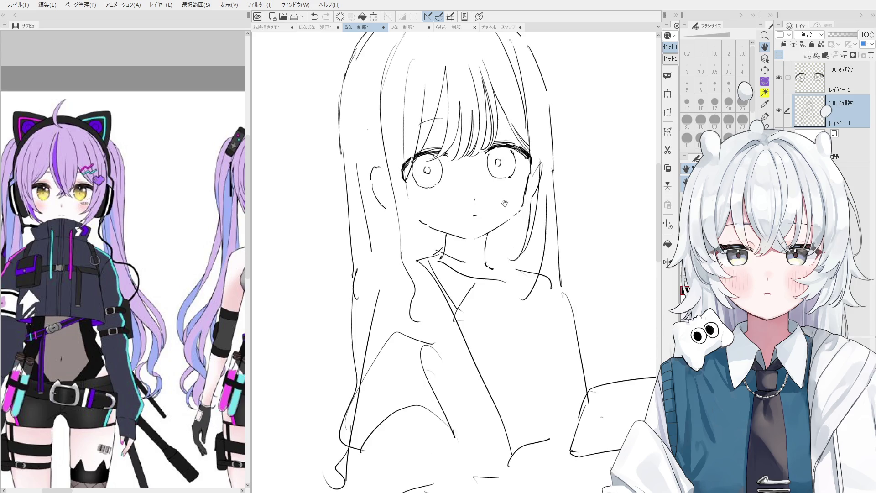
{"action": "left_click", "coordinate": [810, 77]}
Step: Hatch short pen blush strokes on the right and left cheeks
{"action": "left_click_drag", "start_coordinate": [511, 134], "coordinate": [531, 160]}
{"action": "key", "text": "p"}
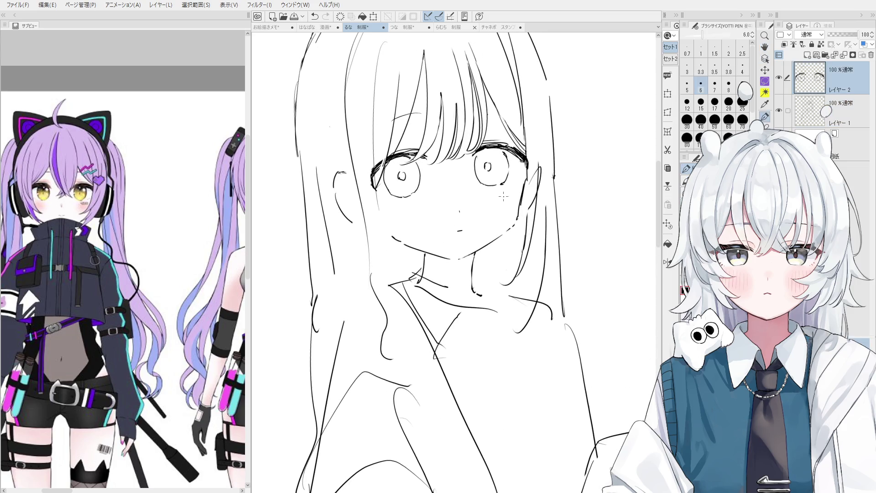
{"action": "mouse_move", "coordinate": [487, 198]}
{"action": "left_mouse_down"}
{"action": "mouse_move", "coordinate": [492, 221]}
{"action": "mouse_move", "coordinate": [508, 210]}
{"action": "left_mouse_up"}
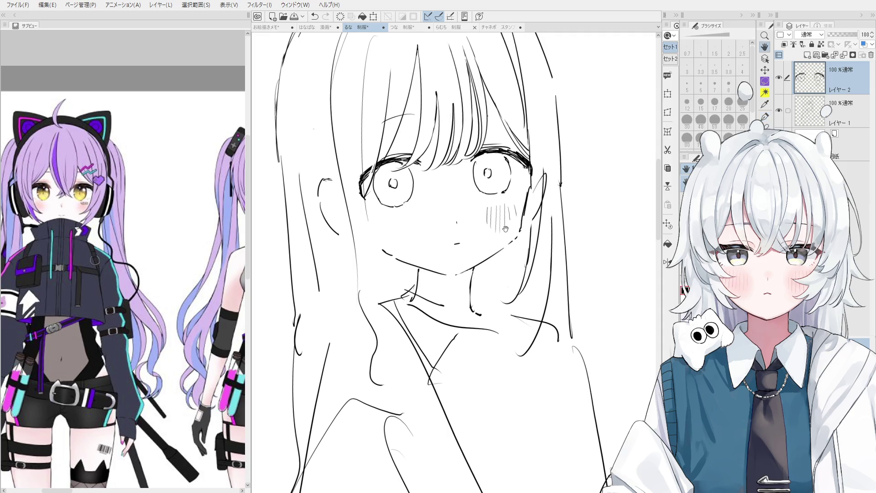
{"action": "left_click_drag", "start_coordinate": [383, 228], "coordinate": [385, 239]}
{"action": "left_click_drag", "start_coordinate": [389, 227], "coordinate": [392, 242]}
{"action": "key", "text": "ctrl+z"}
{"action": "left_click_drag", "start_coordinate": [400, 233], "coordinate": [396, 251]}
{"action": "key", "text": "ctrl+z"}
{"action": "left_click_drag", "start_coordinate": [408, 226], "coordinate": [410, 247]}
{"action": "left_click_drag", "start_coordinate": [415, 230], "coordinate": [414, 240]}
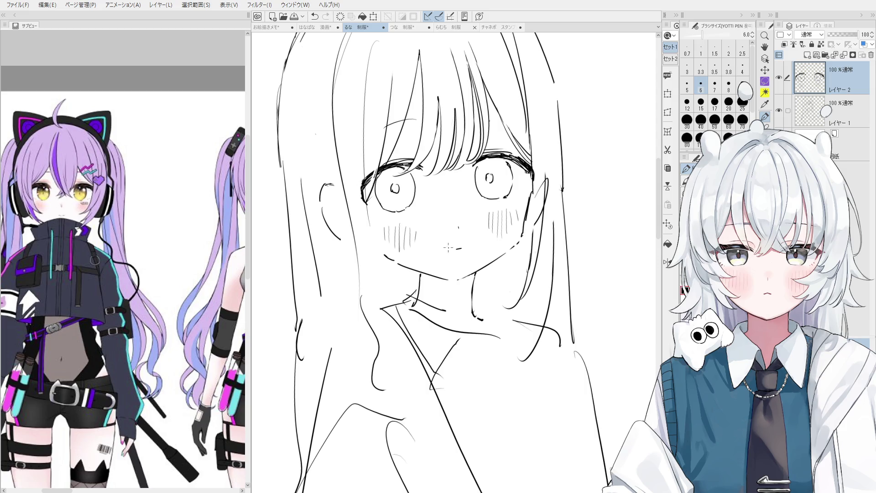
Step: Try darkening the chin line, undo it, and return to drawing on レイヤー1
{"action": "left_click_drag", "start_coordinate": [479, 275], "coordinate": [468, 279]}
{"action": "key", "text": "ctrl+z"}
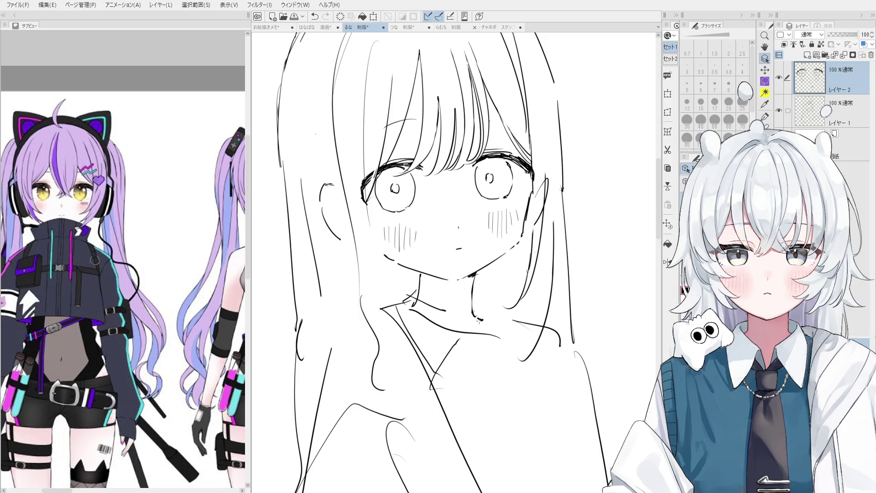
{"action": "left_click", "coordinate": [478, 321], "text": "ctrl"}
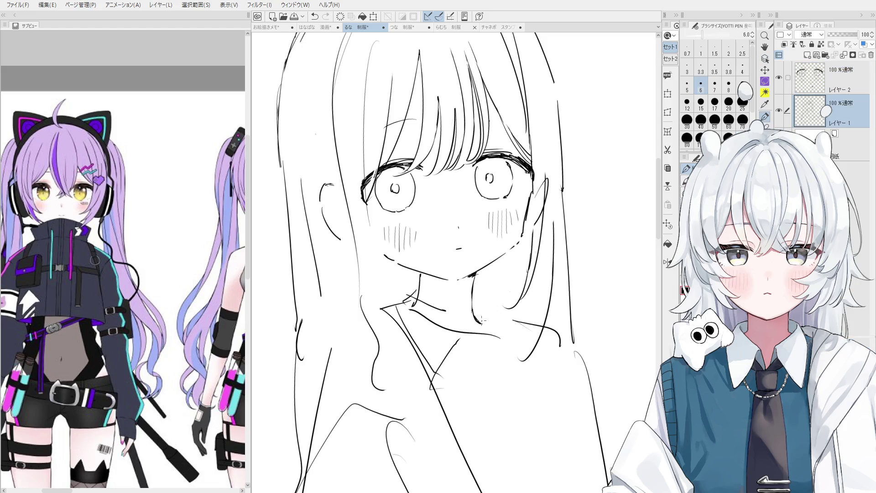
{"action": "key", "text": "space"}
{"action": "mouse_move", "coordinate": [483, 328]}
{"action": "left_mouse_down"}
{"action": "mouse_move", "coordinate": [478, 340]}
{"action": "mouse_move", "coordinate": [494, 336]}
{"action": "left_mouse_up"}
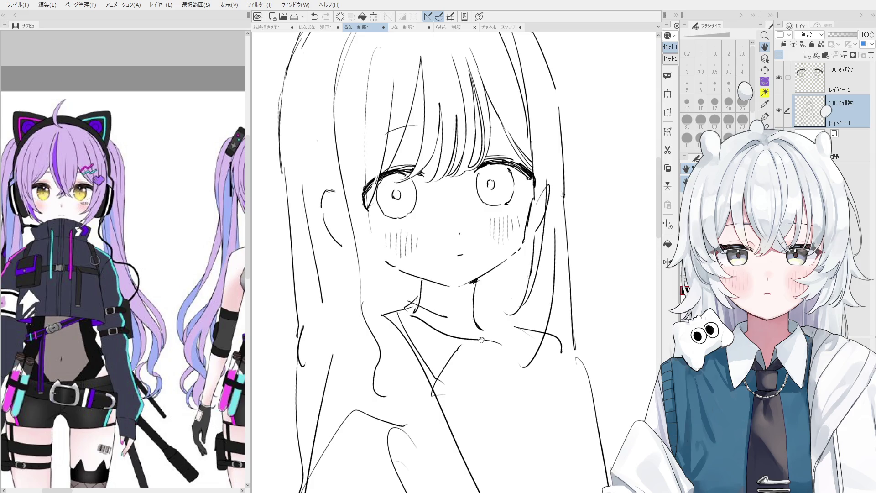
Step: Redraw the left neck line with pen size 6, erasing the old diagonal stroke
{"action": "key", "text": "e"}
{"action": "scroll", "coordinate": [465, 326], "scroll_direction": "down", "scroll_amount": 1}
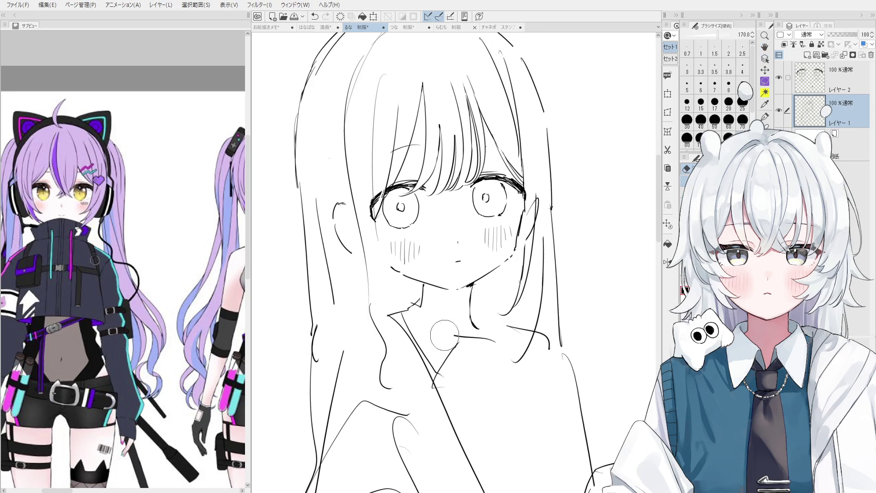
{"action": "key", "text": "p"}
{"action": "key", "text": "ctrl+z"}
{"action": "left_click_drag", "start_coordinate": [423, 287], "coordinate": [406, 312]}
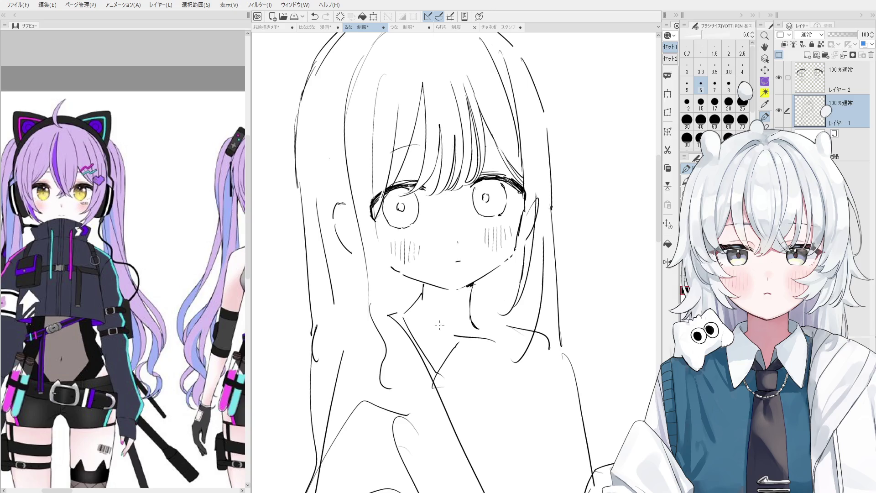
{"action": "key", "text": "e"}
{"action": "mouse_move", "coordinate": [423, 295]}
{"action": "left_mouse_down"}
{"action": "mouse_move", "coordinate": [405, 314]}
{"action": "mouse_move", "coordinate": [450, 358]}
{"action": "mouse_move", "coordinate": [435, 367]}
{"action": "mouse_move", "coordinate": [443, 387]}
{"action": "mouse_move", "coordinate": [436, 381]}
{"action": "left_mouse_up"}
{"action": "key", "text": "p"}
{"action": "mouse_move", "coordinate": [419, 291]}
{"action": "left_mouse_down"}
{"action": "mouse_move", "coordinate": [389, 314]}
{"action": "mouse_move", "coordinate": [458, 334]}
{"action": "left_mouse_up"}
{"action": "key", "text": "ctrl+z"}
{"action": "key", "text": "ctrl+z"}
Step: Draw the neck-to-shoulder line and a longer curve for the right side of the neck
{"action": "key", "text": "ctrl+z"}
{"action": "mouse_move", "coordinate": [421, 297]}
{"action": "left_mouse_down"}
{"action": "mouse_move", "coordinate": [459, 339]}
{"action": "mouse_move", "coordinate": [441, 372]}
{"action": "left_mouse_up"}
{"action": "key", "text": "ctrl+z"}
{"action": "key", "text": "ctrl+z"}
{"action": "left_click_drag", "start_coordinate": [465, 331], "coordinate": [431, 363]}
{"action": "key", "text": "ctrl+z"}
{"action": "left_click_drag", "start_coordinate": [468, 334], "coordinate": [430, 372]}
{"action": "mouse_move", "coordinate": [473, 304]}
{"action": "left_mouse_down"}
{"action": "mouse_move", "coordinate": [483, 333]}
{"action": "mouse_move", "coordinate": [503, 321]}
{"action": "left_mouse_up"}
{"action": "key", "text": "ctrl+z"}
{"action": "key", "text": "ctrl+z"}
{"action": "key", "text": "ctrl+z"}
{"action": "key", "text": "ctrl+z"}
{"action": "mouse_move", "coordinate": [471, 294]}
{"action": "left_mouse_down"}
{"action": "mouse_move", "coordinate": [500, 319]}
{"action": "mouse_move", "coordinate": [504, 352]}
{"action": "left_mouse_up"}
{"action": "key", "text": "ctrl+z"}
{"action": "key", "text": "ctrl+z"}
{"action": "left_click_drag", "start_coordinate": [475, 296], "coordinate": [508, 326]}
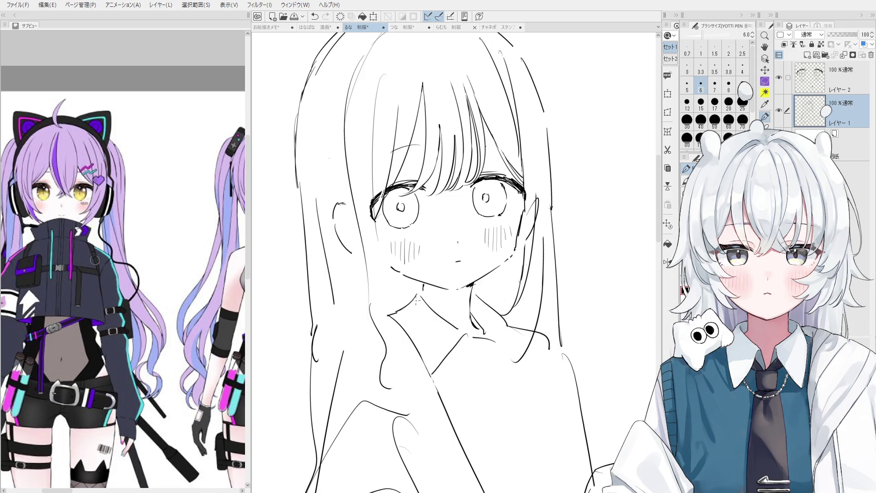
Step: Draw the left collar line and retry the right neck line down toward the collar
{"action": "mouse_move", "coordinate": [404, 305]}
{"action": "left_mouse_down"}
{"action": "mouse_move", "coordinate": [392, 315]}
{"action": "mouse_move", "coordinate": [423, 289]}
{"action": "left_mouse_up"}
{"action": "key", "text": "ctrl+z"}
{"action": "scroll", "coordinate": [428, 299], "scroll_direction": "up", "scroll_amount": 2}
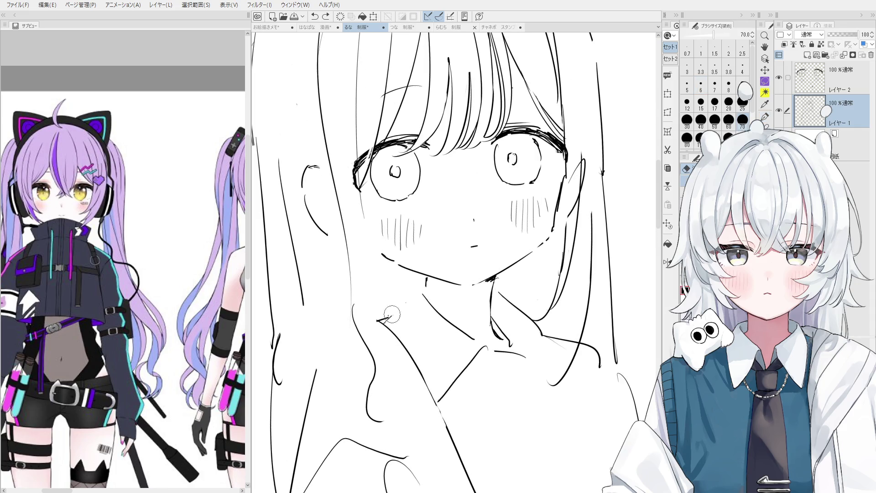
{"action": "key", "text": "ctrl+z"}
{"action": "left_click_drag", "start_coordinate": [384, 321], "coordinate": [425, 282]}
{"action": "key", "text": "ctrl+z"}
{"action": "scroll", "coordinate": [422, 287], "scroll_direction": "down", "scroll_amount": 1}
{"action": "key", "text": "ctrl+z"}
{"action": "key", "text": "ctrl+z"}
{"action": "left_click_drag", "start_coordinate": [486, 286], "coordinate": [525, 332]}
{"action": "key", "text": "ctrl+z"}
{"action": "key", "text": "ctrl+z"}
{"action": "mouse_move", "coordinate": [486, 293]}
{"action": "left_mouse_down"}
{"action": "mouse_move", "coordinate": [528, 331]}
{"action": "mouse_move", "coordinate": [509, 355]}
{"action": "mouse_move", "coordinate": [553, 367]}
{"action": "left_mouse_up"}
{"action": "key", "text": "ctrl+z"}
{"action": "scroll", "coordinate": [537, 349], "scroll_direction": "down", "scroll_amount": 3}
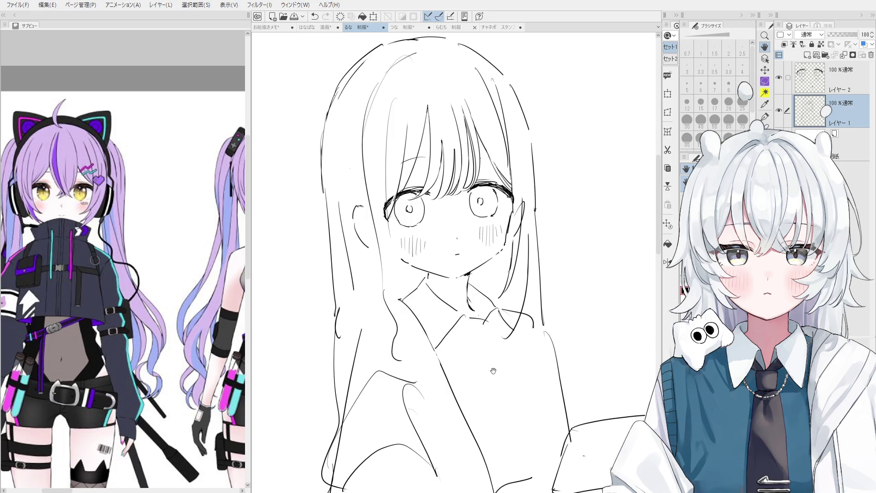
{"action": "mouse_move", "coordinate": [405, 80]}
{"action": "left_mouse_down"}
{"action": "mouse_move", "coordinate": [406, 104]}
{"action": "mouse_move", "coordinate": [437, 83]}
{"action": "left_mouse_up"}
Step: Erase the old lines atop the head and retry a hooked hair curve there
{"action": "key", "text": "ctrl+z"}
{"action": "key", "text": "ctrl+z"}
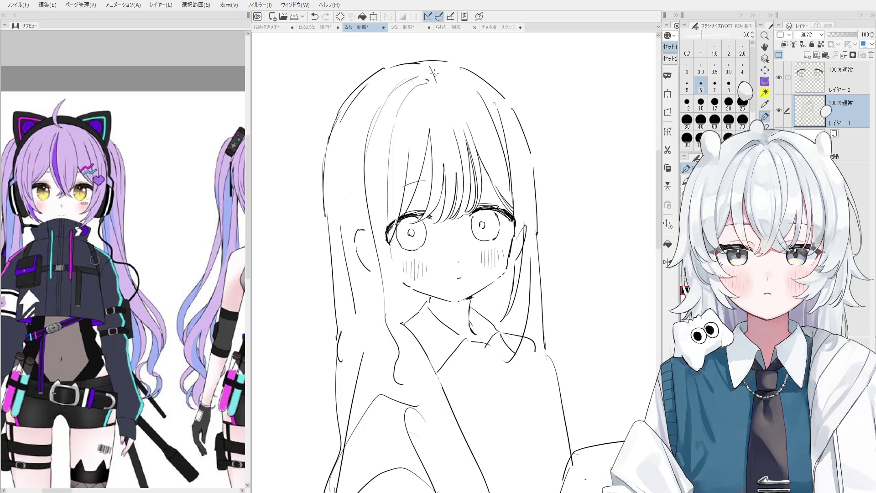
{"action": "key", "text": "e"}
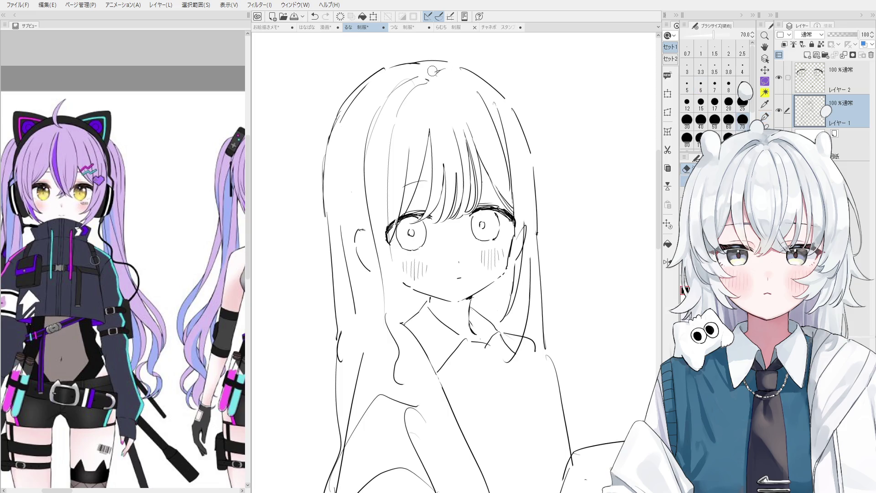
{"action": "key", "text": "p"}
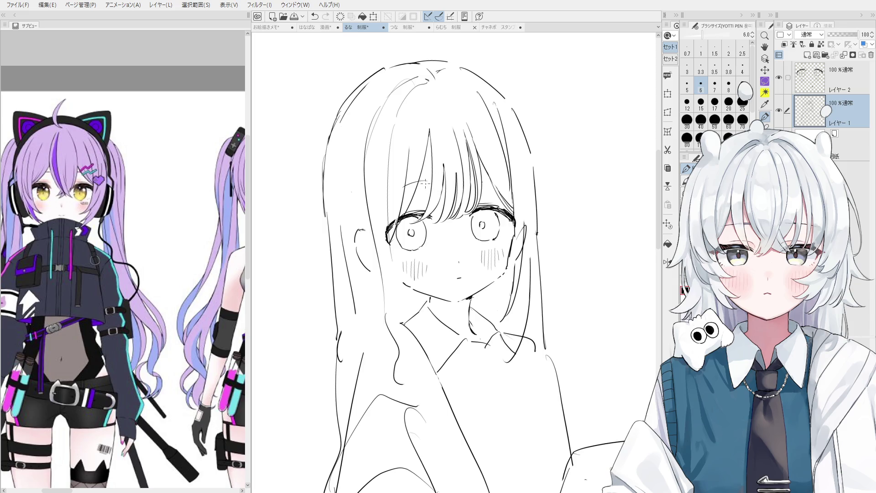
{"action": "scroll", "coordinate": [447, 81], "scroll_direction": "up", "scroll_amount": 5}
{"action": "key", "text": "e"}
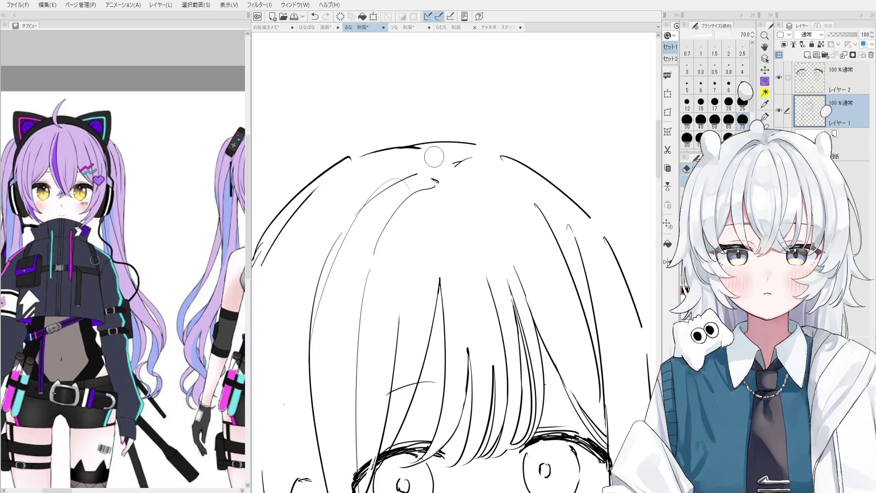
{"action": "mouse_move", "coordinate": [419, 176]}
{"action": "left_mouse_down"}
{"action": "mouse_move", "coordinate": [397, 202]}
{"action": "mouse_move", "coordinate": [411, 243]}
{"action": "left_mouse_up"}
{"action": "key", "text": "p"}
{"action": "mouse_move", "coordinate": [426, 197]}
{"action": "left_mouse_down"}
{"action": "mouse_move", "coordinate": [365, 233]}
{"action": "mouse_move", "coordinate": [429, 198]}
{"action": "left_mouse_up"}
{"action": "key", "text": "ctrl+z"}
{"action": "key", "text": "asciicircum"}
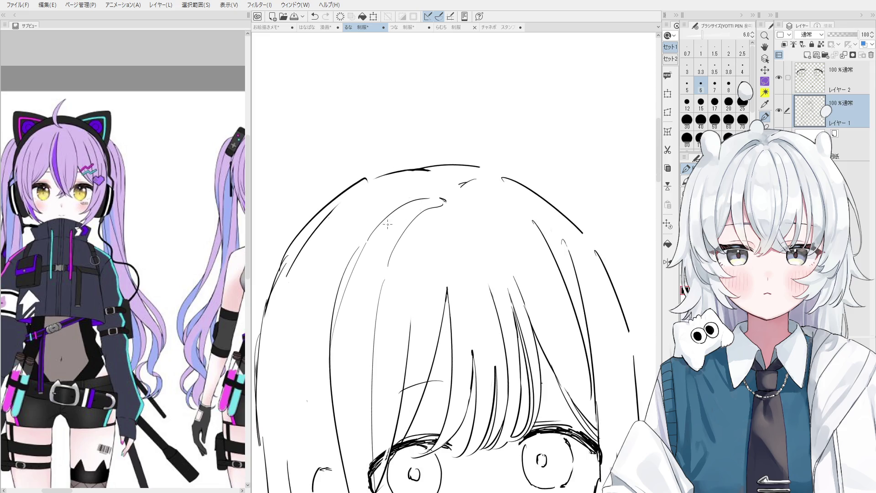
{"action": "key", "text": "ctrl+z"}
{"action": "left_click_drag", "start_coordinate": [375, 228], "coordinate": [435, 200]}
{"action": "key", "text": "ctrl+z"}
Step: Rework the head outline, erasing its left edge and redrawing it thinly
{"action": "key", "text": "space"}
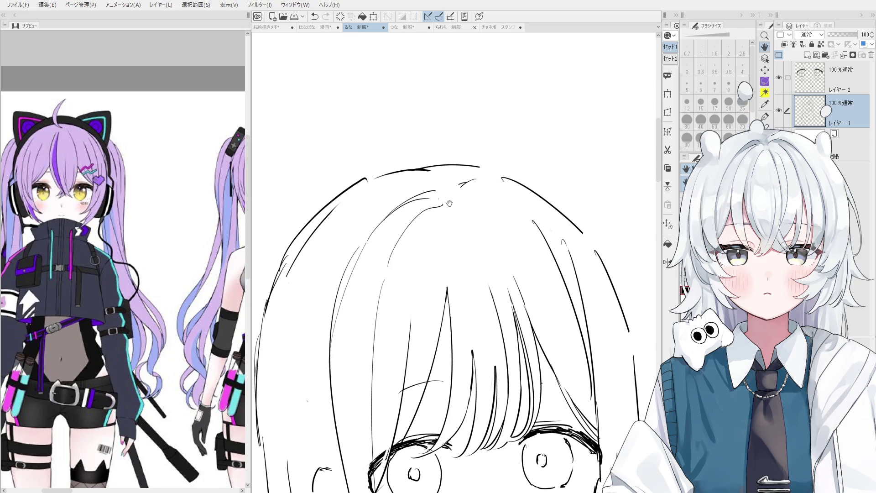
{"action": "left_click_drag", "start_coordinate": [449, 203], "coordinate": [451, 186]}
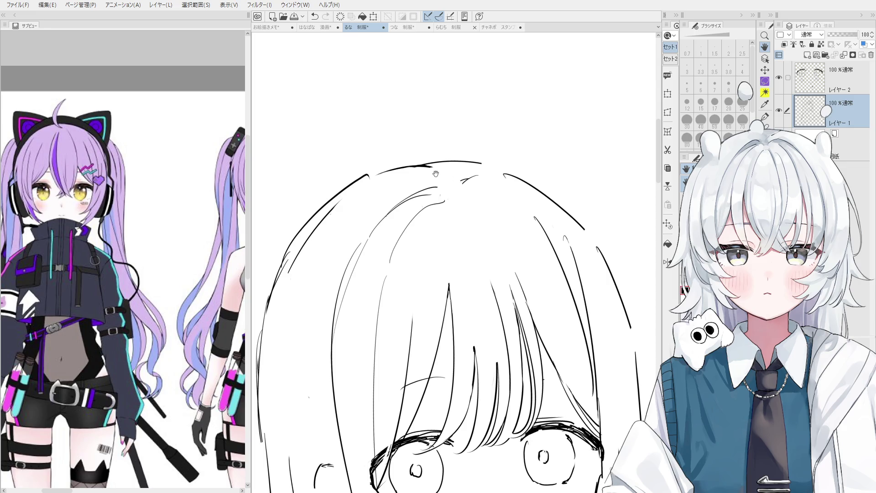
{"action": "key", "text": "minus"}
{"action": "key", "text": "minus"}
{"action": "key", "text": "e"}
{"action": "left_click_drag", "start_coordinate": [446, 156], "coordinate": [395, 188]}
{"action": "key", "text": "ctrl+z"}
{"action": "mouse_move", "coordinate": [379, 274]}
{"action": "left_mouse_down"}
{"action": "mouse_move", "coordinate": [366, 300]}
{"action": "mouse_move", "coordinate": [365, 361]}
{"action": "left_mouse_up"}
{"action": "key", "text": "p"}
{"action": "left_click_drag", "start_coordinate": [359, 294], "coordinate": [360, 350]}
Step: Redraw the hair line beside the face and a curve from the hair down to the ear
{"action": "scroll", "coordinate": [368, 348], "scroll_direction": "down", "scroll_amount": 1}
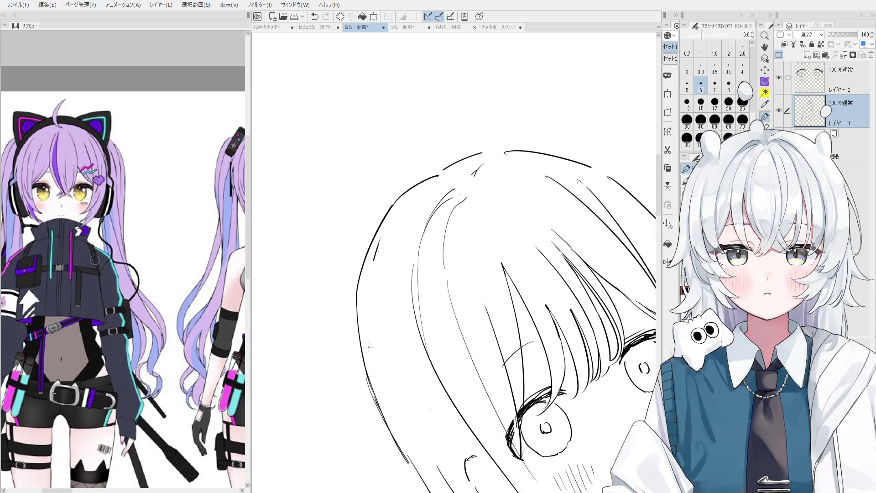
{"action": "scroll", "coordinate": [368, 347], "scroll_direction": "down", "scroll_amount": 2}
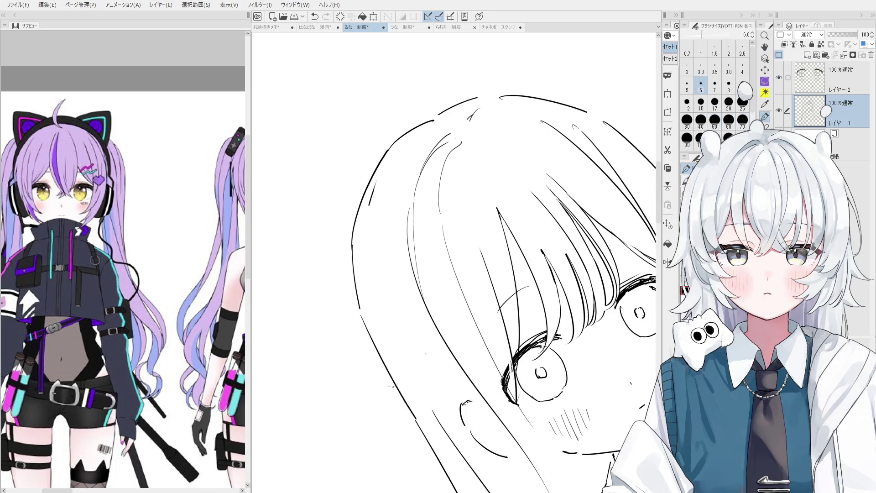
{"action": "scroll", "coordinate": [391, 337], "scroll_direction": "down", "scroll_amount": 2}
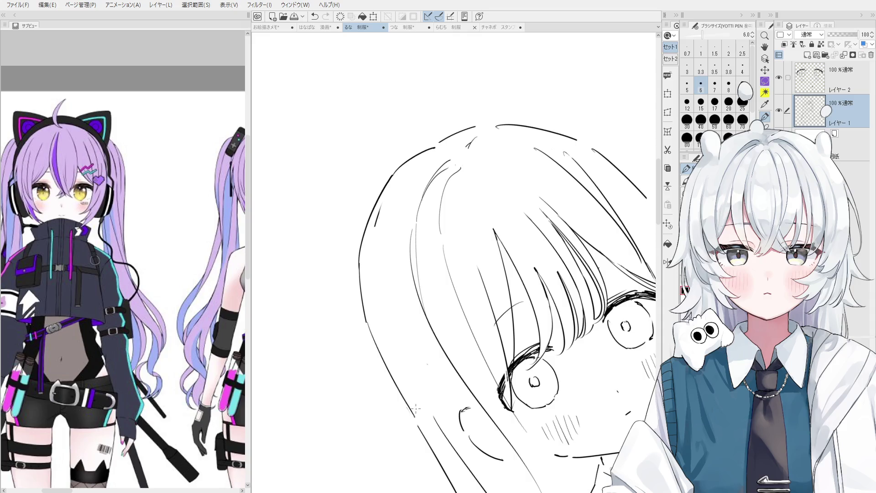
{"action": "scroll", "coordinate": [413, 404], "scroll_direction": "down", "scroll_amount": 2}
{"action": "key", "text": "ctrl+z"}
{"action": "left_click_drag", "start_coordinate": [390, 355], "coordinate": [413, 404]}
{"action": "key", "text": "ctrl+z"}
{"action": "key", "text": "ctrl+z"}
{"action": "key", "text": "asciicircum"}
{"action": "key", "text": "asciicircum"}
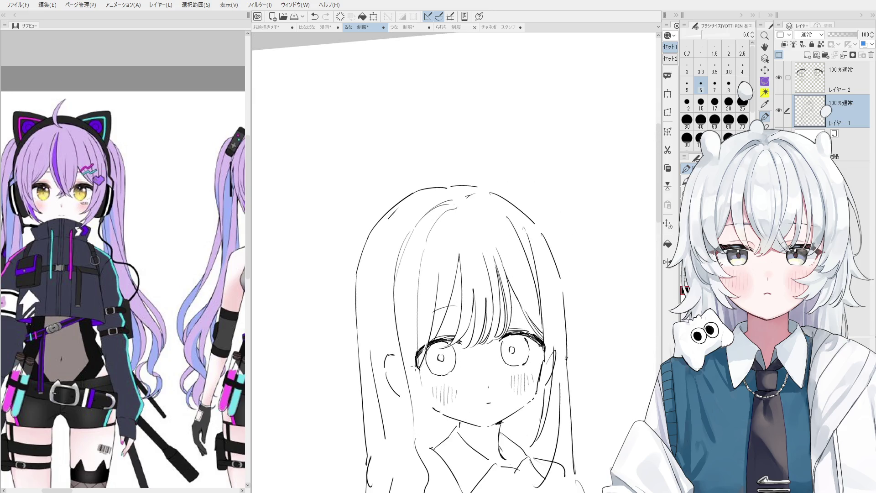
{"action": "key", "text": "ctrl+z"}
{"action": "left_click_drag", "start_coordinate": [399, 393], "coordinate": [414, 400]}
{"action": "key", "text": "ctrl+z"}
{"action": "left_click_drag", "start_coordinate": [391, 315], "coordinate": [391, 348]}
{"action": "left_click_drag", "start_coordinate": [567, 362], "coordinate": [557, 229]}
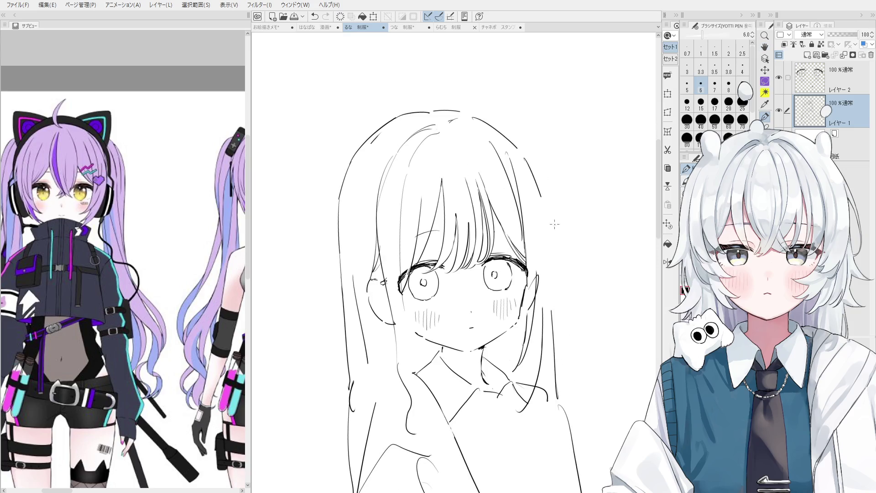
Step: Draw the hair strands on the right side of the face
{"action": "key", "text": "ctrl+z"}
{"action": "key", "text": "ctrl+y"}
{"action": "key", "text": "ctrl+z"}
{"action": "key", "text": "e"}
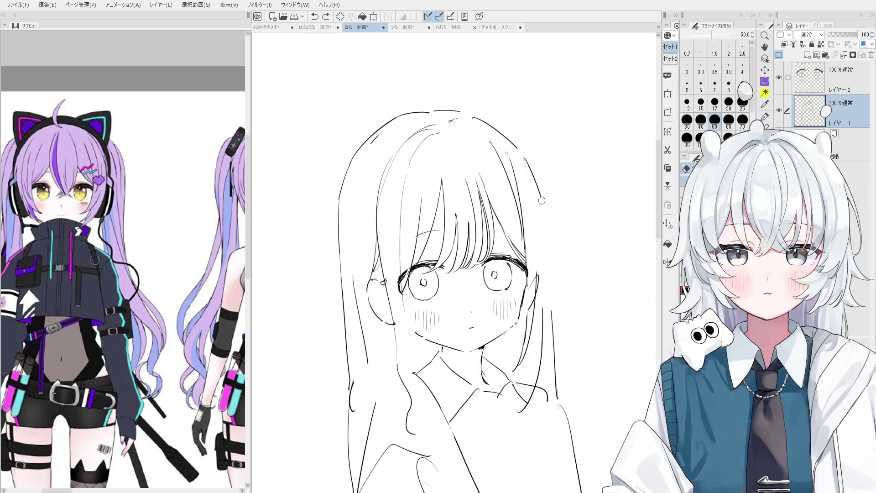
{"action": "key", "text": "p"}
{"action": "scroll", "coordinate": [525, 162], "scroll_direction": "down", "scroll_amount": 2}
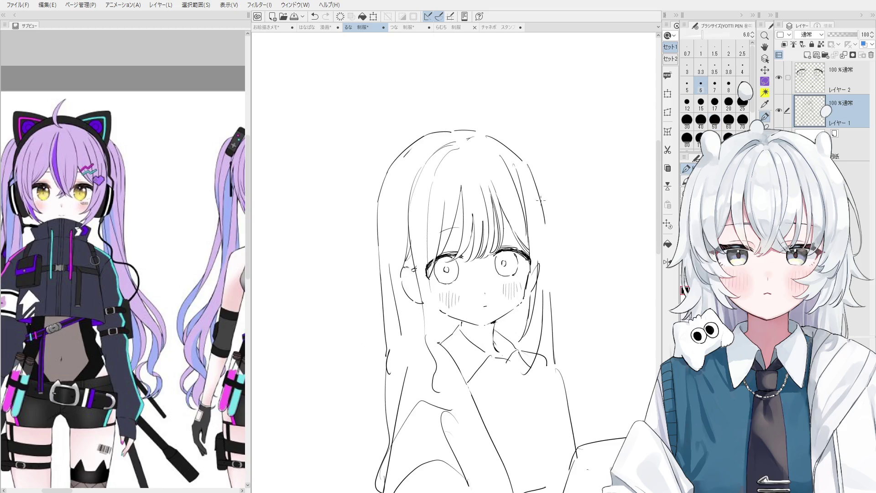
{"action": "mouse_move", "coordinate": [529, 165]}
{"action": "left_mouse_down"}
{"action": "mouse_move", "coordinate": [548, 210]}
{"action": "mouse_move", "coordinate": [544, 262]}
{"action": "left_mouse_up"}
{"action": "key", "text": "ctrl+z"}
{"action": "mouse_move", "coordinate": [551, 217]}
{"action": "left_mouse_down"}
{"action": "mouse_move", "coordinate": [547, 294]}
{"action": "mouse_move", "coordinate": [564, 350]}
{"action": "left_mouse_up"}
Step: Erase and redraw the lower right hair strokes, extending a stroke along the hair
{"action": "key", "text": "minus"}
{"action": "key", "text": "e"}
{"action": "left_click_drag", "start_coordinate": [553, 287], "coordinate": [566, 361]}
{"action": "key", "text": "p"}
{"action": "left_click_drag", "start_coordinate": [550, 276], "coordinate": [555, 351]}
{"action": "key", "text": "ctrl+z"}
{"action": "mouse_move", "coordinate": [552, 292]}
{"action": "left_mouse_down"}
{"action": "mouse_move", "coordinate": [579, 418]}
{"action": "mouse_move", "coordinate": [591, 427]}
{"action": "mouse_move", "coordinate": [580, 437]}
{"action": "left_mouse_up"}
{"action": "key", "text": "minus"}
{"action": "key", "text": "ctrl+at"}
Step: Erase stray left hair lines and draw a new stroke for the left hair
{"action": "key", "text": "e"}
{"action": "left_click_drag", "start_coordinate": [416, 274], "coordinate": [402, 382]}
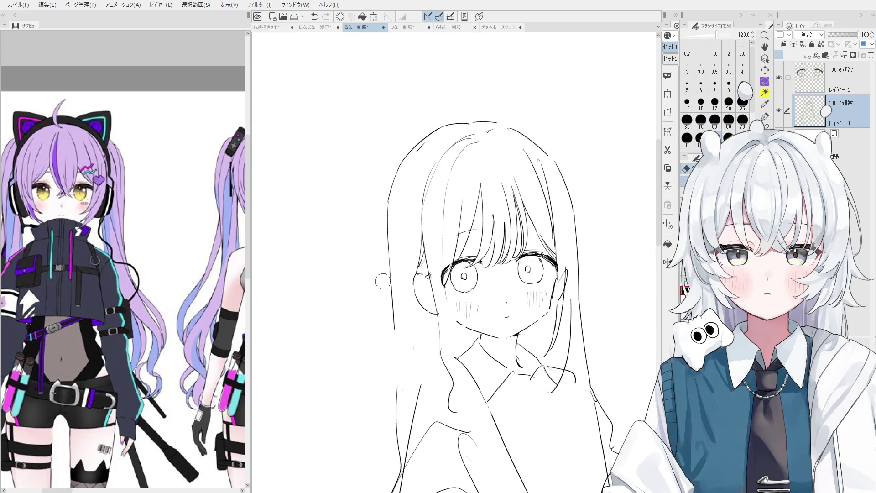
{"action": "key", "text": "p"}
{"action": "left_click_drag", "start_coordinate": [389, 267], "coordinate": [400, 376]}
{"action": "key", "text": "ctrl+z"}
{"action": "scroll", "coordinate": [400, 376], "scroll_direction": "down", "scroll_amount": 2}
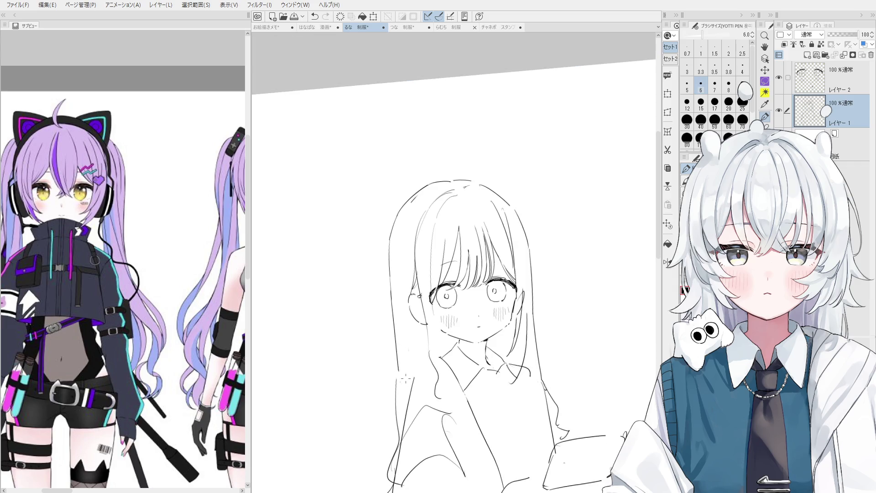
{"action": "key", "text": "ctrl+z"}
{"action": "key", "text": "ctrl+z"}
{"action": "mouse_move", "coordinate": [396, 404]}
{"action": "left_mouse_down"}
{"action": "mouse_move", "coordinate": [395, 432]}
{"action": "mouse_move", "coordinate": [393, 422]}
{"action": "left_mouse_up"}
{"action": "key", "text": "ctrl+z"}
{"action": "key", "text": "ctrl+z"}
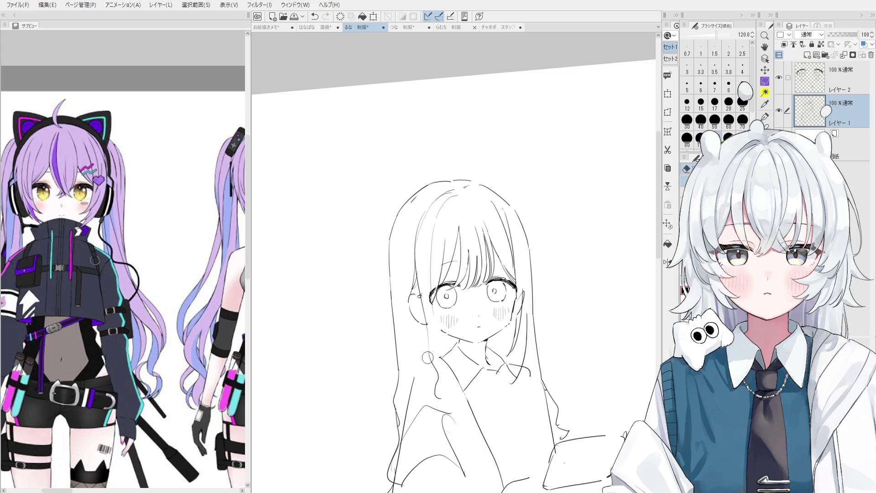
{"action": "left_click_drag", "start_coordinate": [428, 352], "coordinate": [428, 359]}
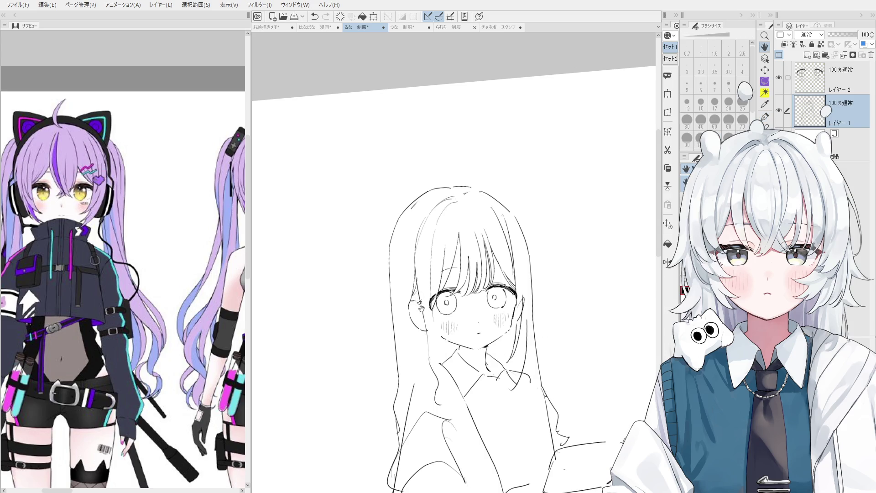
{"action": "left_click_drag", "start_coordinate": [420, 302], "coordinate": [420, 310]}
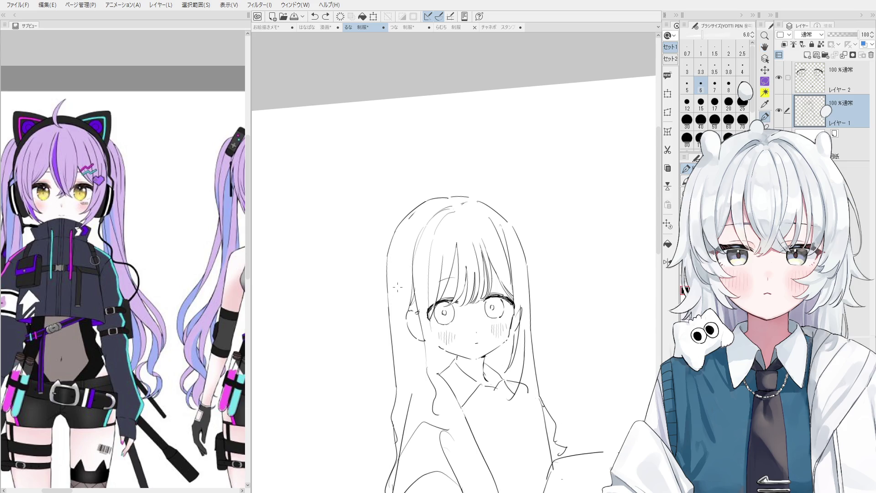
Step: Redraw a longer hair line beside and below the ear, and try one beside the neck
{"action": "key", "text": "ctrl+z"}
{"action": "left_click_drag", "start_coordinate": [396, 267], "coordinate": [402, 325]}
{"action": "key", "text": "ctrl+z"}
{"action": "left_click_drag", "start_coordinate": [395, 280], "coordinate": [413, 388]}
{"action": "key", "text": "ctrl+z"}
{"action": "key", "text": "ctrl+z"}
{"action": "mouse_move", "coordinate": [412, 347]}
{"action": "left_mouse_down"}
{"action": "mouse_move", "coordinate": [413, 385]}
{"action": "mouse_move", "coordinate": [413, 372]}
{"action": "left_mouse_up"}
{"action": "left_click_drag", "start_coordinate": [514, 342], "coordinate": [506, 380]}
{"action": "left_click_drag", "start_coordinate": [513, 341], "coordinate": [505, 362]}
{"action": "key", "text": "ctrl+z"}
{"action": "key", "text": "ctrl+z"}
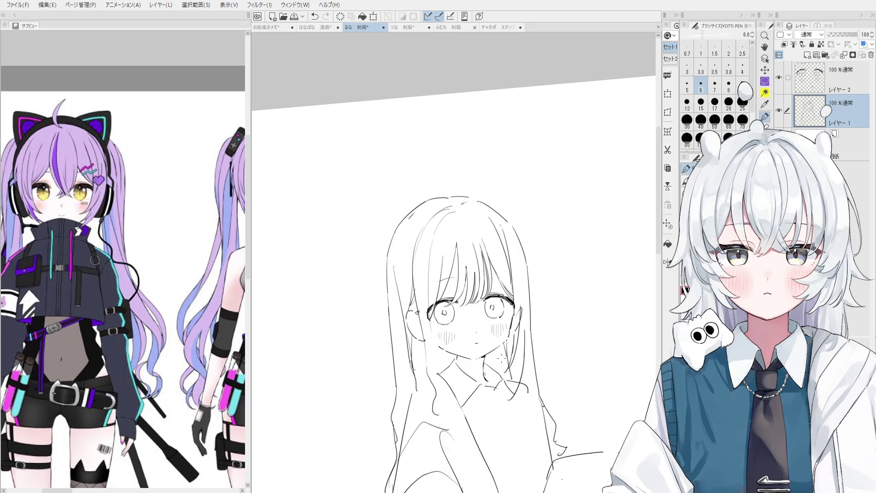
{"action": "key", "text": "ctrl+z"}
{"action": "key", "text": "ctrl+z"}
{"action": "scroll", "coordinate": [450, 362], "scroll_direction": "up", "scroll_amount": 1}
{"action": "scroll", "coordinate": [456, 366], "scroll_direction": "up", "scroll_amount": 2}
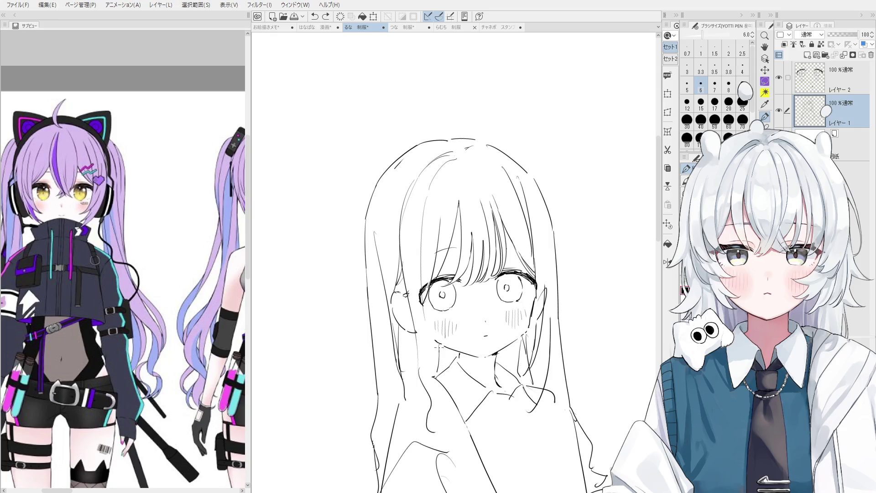
{"action": "key", "text": "e"}
{"action": "key", "text": "p"}
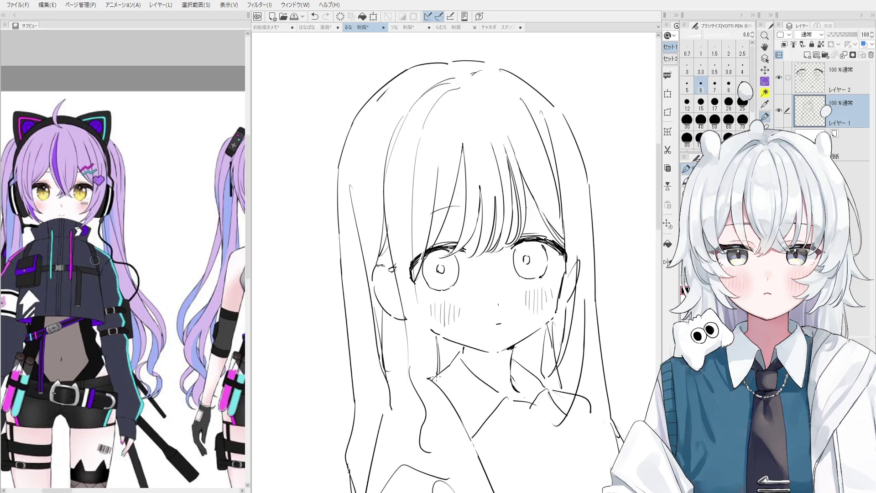
{"action": "scroll", "coordinate": [438, 359], "scroll_direction": "down", "scroll_amount": 1}
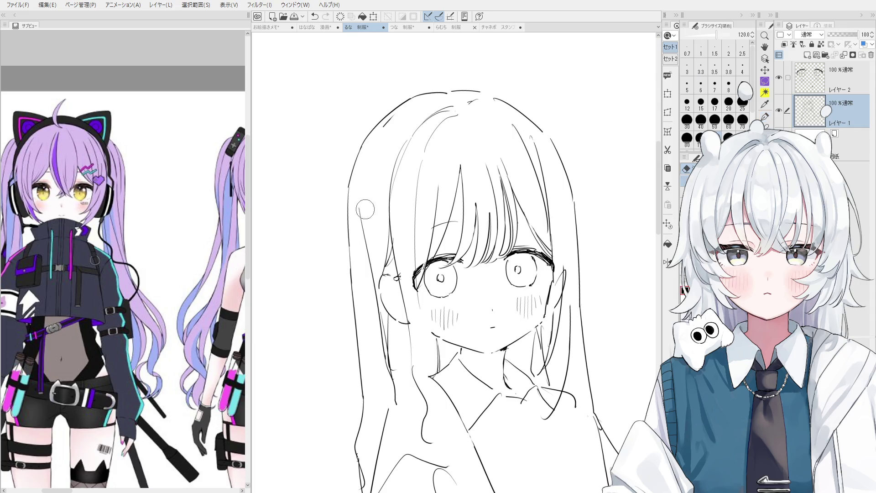
Step: Undo the warped face change and extend the right hair line downward
{"action": "key", "text": "ctrl+z"}
{"action": "key", "text": "ctrl+z"}
{"action": "key", "text": "ctrl+z"}
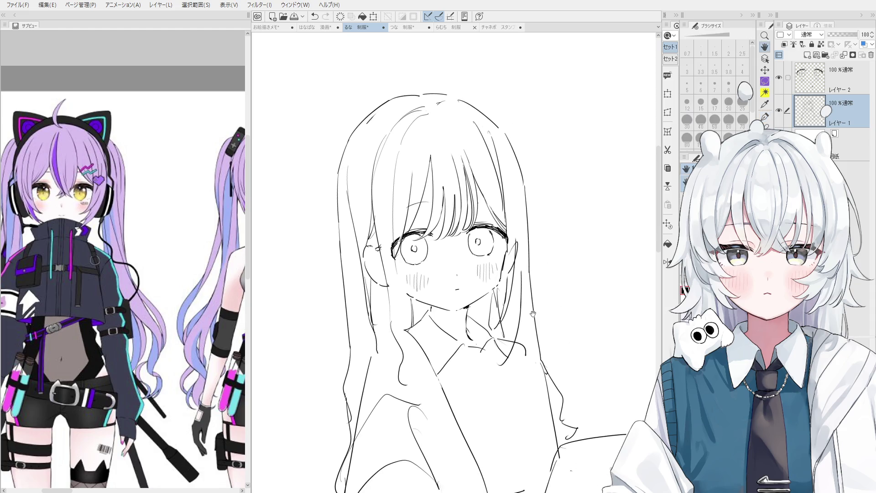
{"action": "left_click_drag", "start_coordinate": [528, 290], "coordinate": [537, 354]}
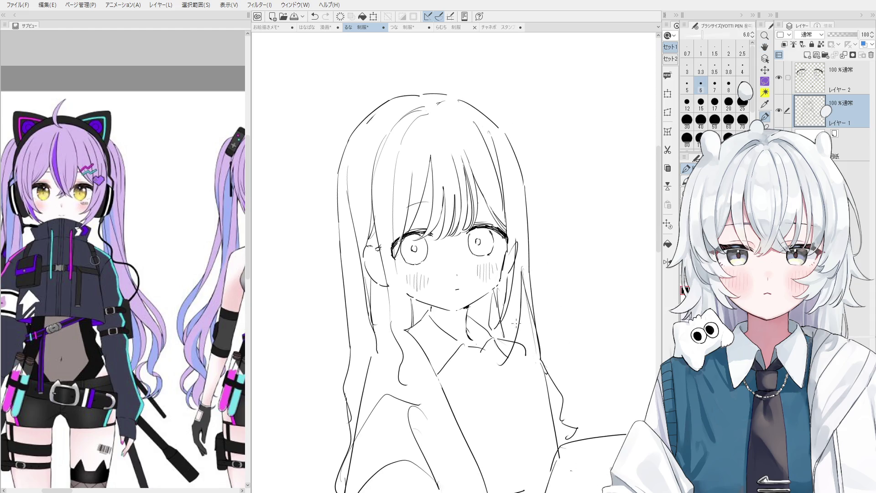
{"action": "key", "text": "e"}
{"action": "mouse_move", "coordinate": [496, 297]}
{"action": "left_mouse_down"}
{"action": "mouse_move", "coordinate": [497, 333]}
{"action": "mouse_move", "coordinate": [514, 244]}
{"action": "mouse_move", "coordinate": [509, 266]}
{"action": "left_mouse_up"}
{"action": "key", "text": "ctrl+z"}
{"action": "key", "text": "p"}
Step: Retry a short line below the right eye, then return to the eraser
{"action": "key", "text": "ctrl+z"}
{"action": "left_click_drag", "start_coordinate": [518, 234], "coordinate": [502, 283]}
{"action": "key", "text": "ctrl+z"}
{"action": "left_click_drag", "start_coordinate": [518, 233], "coordinate": [505, 273]}
{"action": "key", "text": "ctrl+z"}
{"action": "key", "text": "ctrl+z"}
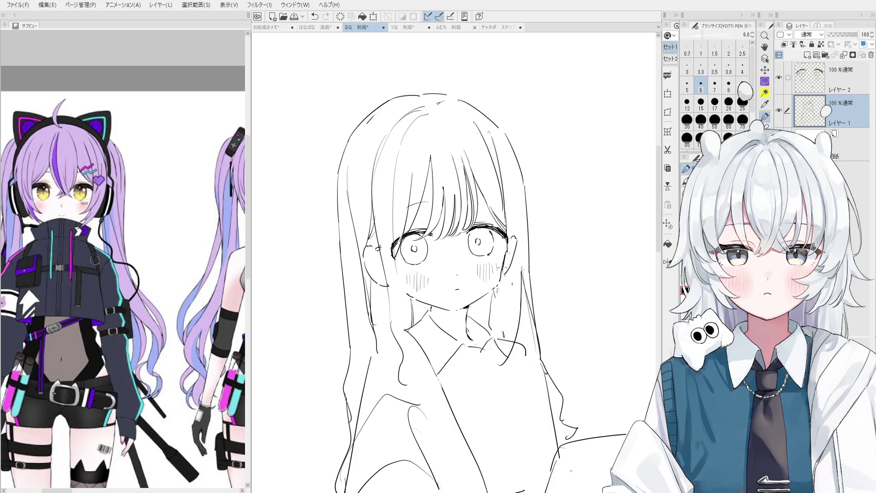
{"action": "key", "text": "e"}
{"action": "scroll", "coordinate": [511, 265], "scroll_direction": "up", "scroll_amount": 2}
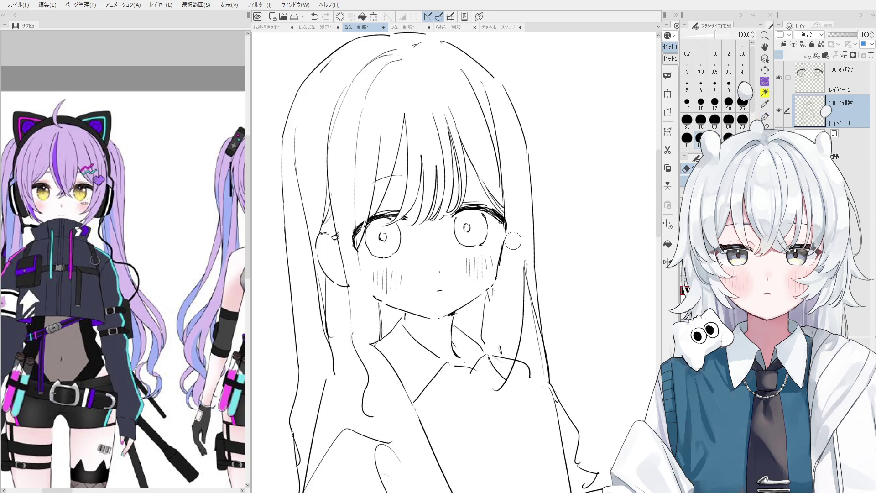
Step: Ink the right hair edge beside the eye with the pen, replacing the first attempt
{"action": "key", "text": "p"}
{"action": "scroll", "coordinate": [510, 184], "scroll_direction": "down", "scroll_amount": 2}
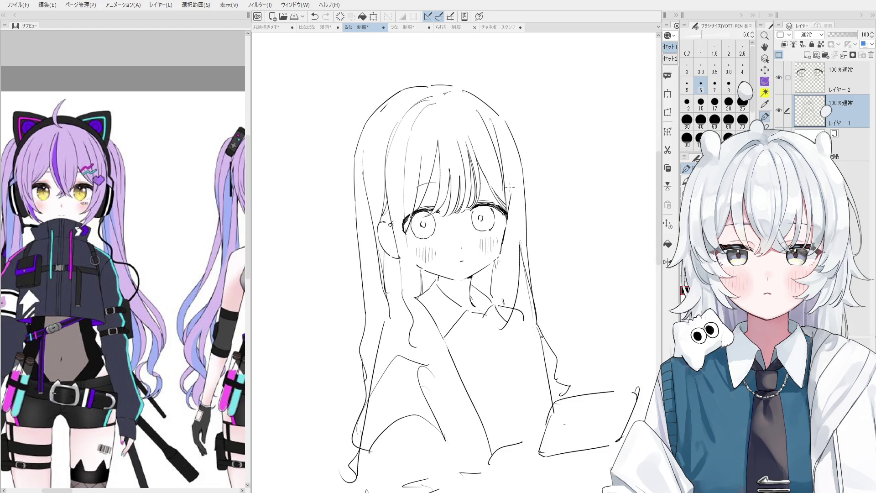
{"action": "key", "text": "ctrl+z"}
{"action": "scroll", "coordinate": [513, 157], "scroll_direction": "up", "scroll_amount": 2}
{"action": "scroll", "coordinate": [514, 153], "scroll_direction": "down", "scroll_amount": 2}
{"action": "key", "text": "ctrl+z"}
{"action": "left_click_drag", "start_coordinate": [511, 164], "coordinate": [506, 249]}
Step: Try and undo several versions of the short stroke beside the right eye
{"action": "scroll", "coordinate": [508, 220], "scroll_direction": "up", "scroll_amount": 2}
{"action": "key", "text": "ctrl+z"}
{"action": "left_click_drag", "start_coordinate": [513, 219], "coordinate": [500, 258]}
{"action": "key", "text": "ctrl+z"}
{"action": "left_click_drag", "start_coordinate": [516, 224], "coordinate": [503, 259]}
{"action": "key", "text": "ctrl+z"}
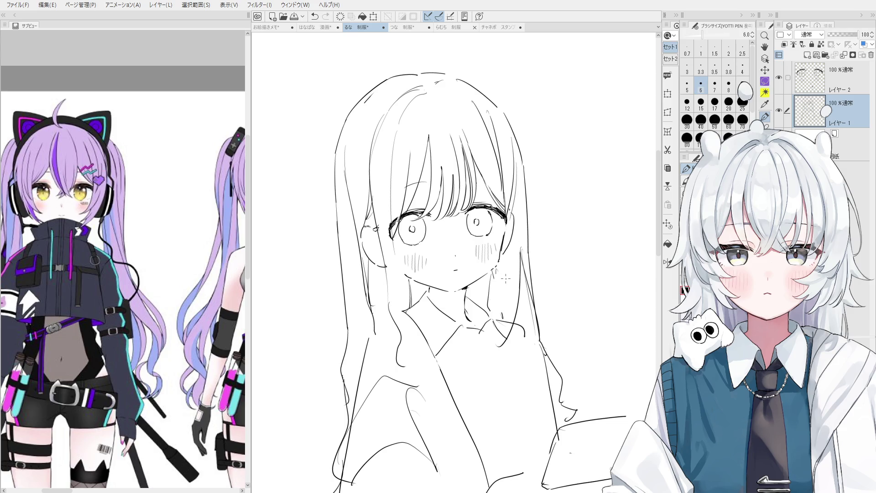
{"action": "scroll", "coordinate": [503, 316], "scroll_direction": "down", "scroll_amount": 3}
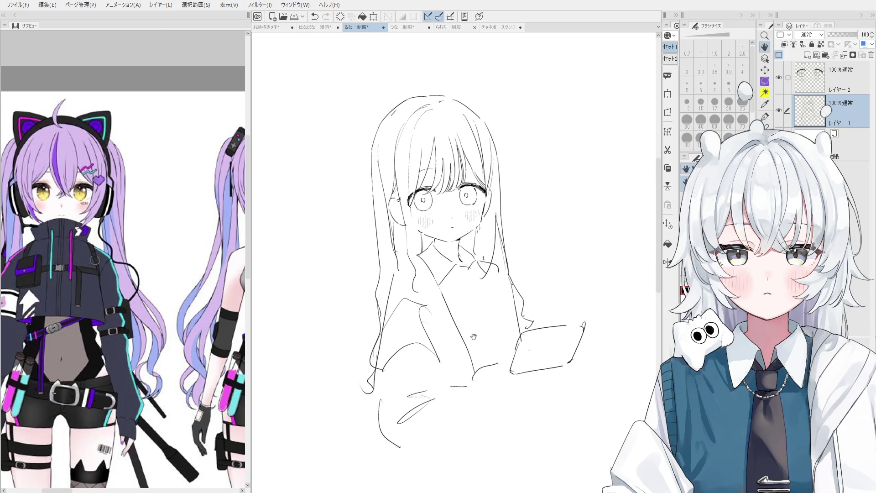
Step: Tilt the view and draw the tablet's left, right and bottom edges beside the sleeve
{"action": "mouse_move", "coordinate": [530, 352]}
{"action": "left_mouse_down"}
{"action": "mouse_move", "coordinate": [518, 351]}
{"action": "mouse_move", "coordinate": [521, 340]}
{"action": "mouse_move", "coordinate": [512, 365]}
{"action": "mouse_move", "coordinate": [554, 362]}
{"action": "mouse_move", "coordinate": [585, 312]}
{"action": "mouse_move", "coordinate": [569, 361]}
{"action": "left_mouse_up"}
{"action": "scroll", "coordinate": [513, 356], "scroll_direction": "up", "scroll_amount": 2}
{"action": "key", "text": "p"}
{"action": "mouse_move", "coordinate": [498, 323]}
{"action": "left_mouse_down"}
{"action": "mouse_move", "coordinate": [480, 384]}
{"action": "mouse_move", "coordinate": [524, 372]}
{"action": "mouse_move", "coordinate": [588, 333]}
{"action": "mouse_move", "coordinate": [575, 307]}
{"action": "mouse_move", "coordinate": [551, 312]}
{"action": "mouse_move", "coordinate": [595, 293]}
{"action": "mouse_move", "coordinate": [560, 360]}
{"action": "left_mouse_up"}
{"action": "key", "text": "e"}
{"action": "key", "text": "p"}
{"action": "key", "text": "ctrl+z"}
{"action": "key", "text": "ctrl+z"}
{"action": "mouse_move", "coordinate": [599, 295]}
{"action": "left_mouse_down"}
{"action": "mouse_move", "coordinate": [550, 368]}
{"action": "mouse_move", "coordinate": [488, 371]}
{"action": "mouse_move", "coordinate": [558, 341]}
{"action": "left_mouse_up"}
{"action": "key", "text": "e"}
{"action": "key", "text": "p"}
Step: Rotate the canvas counter-clockwise, retry the tablet's right edge, then turn the view back upright
{"action": "key", "text": "ctrl+z"}
{"action": "left_click_drag", "start_coordinate": [484, 370], "coordinate": [559, 345]}
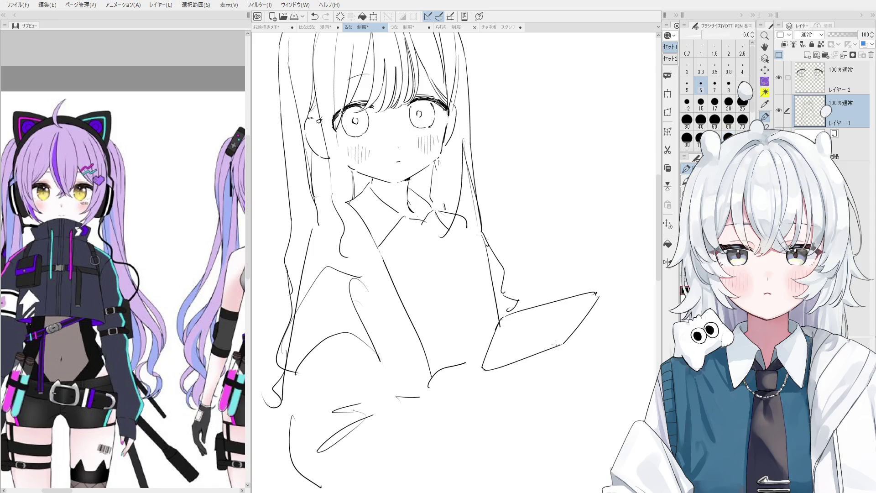
{"action": "key", "text": "minus"}
{"action": "key", "text": "ctrl+z"}
{"action": "left_click_drag", "start_coordinate": [601, 273], "coordinate": [577, 322]}
{"action": "key", "text": "ctrl+z"}
{"action": "left_click_drag", "start_coordinate": [602, 273], "coordinate": [576, 322]}
{"action": "key", "text": "ctrl+z"}
{"action": "key", "text": "ctrl+minus"}
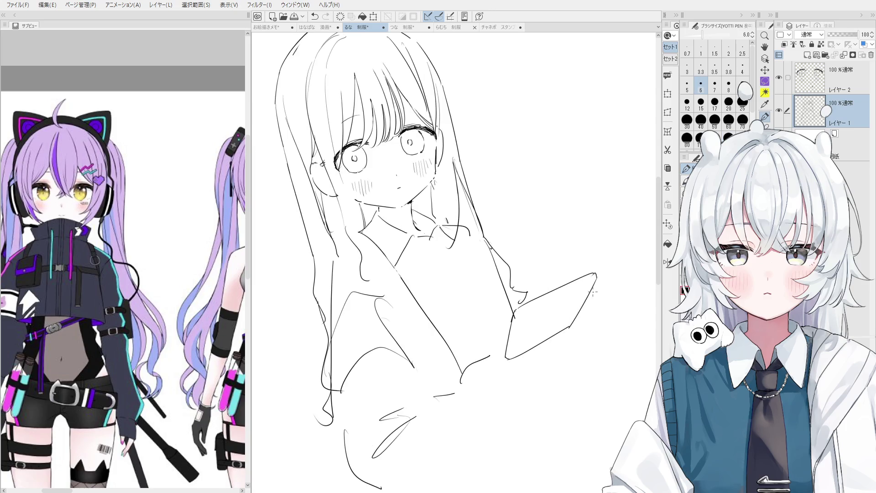
{"action": "key", "text": "asciicircum"}
Step: Erase stray rough lines around the lower arm and draw a diagonal stroke below the sleeve
{"action": "key", "text": "e"}
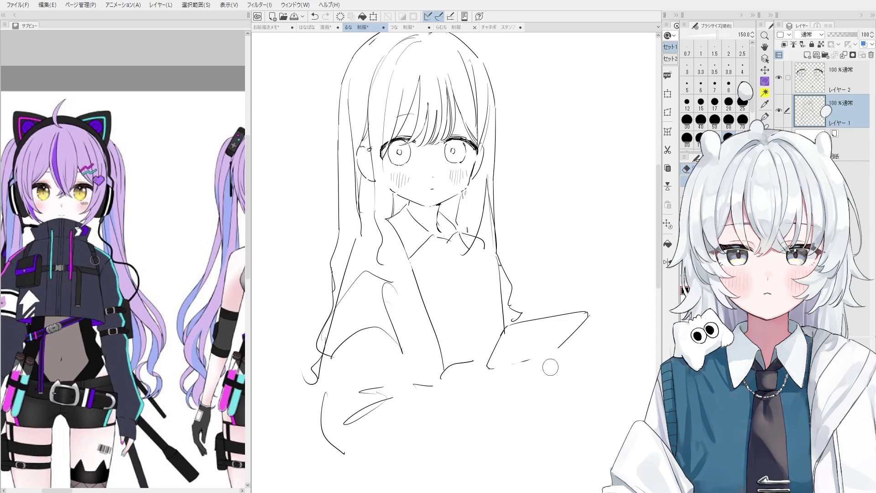
{"action": "left_click_drag", "start_coordinate": [544, 359], "coordinate": [546, 355]}
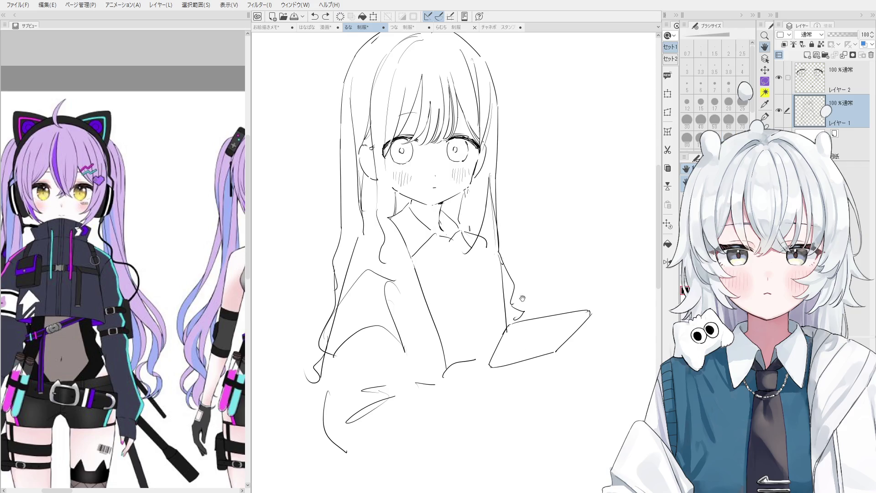
{"action": "key", "text": "minus"}
{"action": "key", "text": "minus"}
{"action": "key", "text": "minus"}
{"action": "key", "text": "e"}
{"action": "mouse_move", "coordinate": [476, 379]}
{"action": "left_mouse_down"}
{"action": "mouse_move", "coordinate": [429, 405]}
{"action": "mouse_move", "coordinate": [383, 452]}
{"action": "mouse_move", "coordinate": [421, 401]}
{"action": "left_mouse_up"}
{"action": "key", "text": "p"}
{"action": "key", "text": "ctrl+z"}
{"action": "left_click_drag", "start_coordinate": [381, 435], "coordinate": [504, 347]}
Step: Redraw the collar and shoulder line and a curved sleeve line toward the tablet
{"action": "left_click_drag", "start_coordinate": [477, 297], "coordinate": [491, 323]}
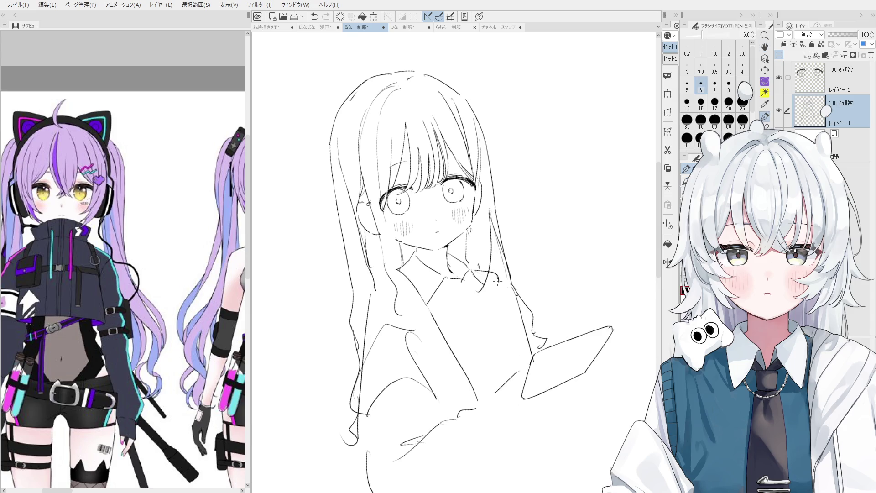
{"action": "key", "text": "ctrl+z"}
{"action": "mouse_move", "coordinate": [461, 259]}
{"action": "left_mouse_down"}
{"action": "mouse_move", "coordinate": [497, 294]}
{"action": "mouse_move", "coordinate": [530, 350]}
{"action": "left_mouse_up"}
{"action": "key", "text": "ctrl+z"}
{"action": "key", "text": "ctrl+z"}
{"action": "scroll", "coordinate": [604, 361], "scroll_direction": "up", "scroll_amount": 1}
{"action": "key", "text": "ctrl+z"}
{"action": "key", "text": "ctrl+z"}
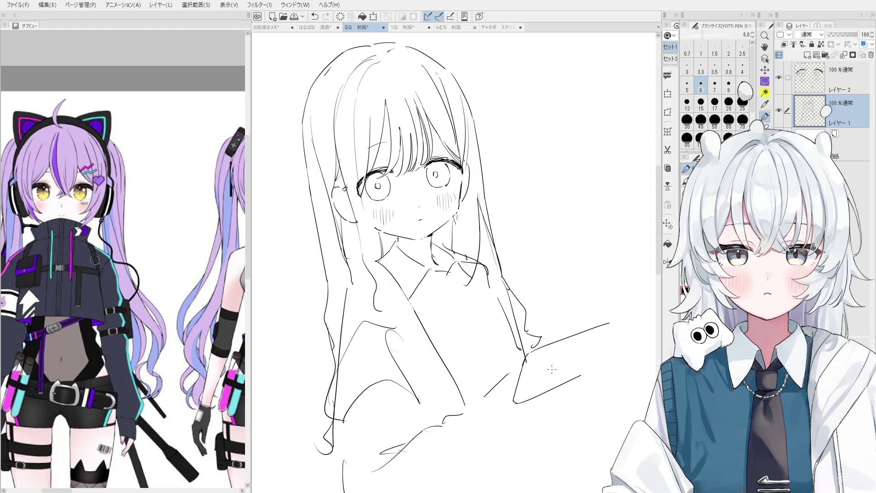
{"action": "key", "text": "ctrl+z"}
{"action": "left_click_drag", "start_coordinate": [532, 352], "coordinate": [505, 405]}
Step: Redraw the tablet's right and bottom edges with the pen
{"action": "key", "text": "ctrl+z"}
{"action": "left_click_drag", "start_coordinate": [616, 327], "coordinate": [576, 375]}
{"action": "key", "text": "ctrl+z"}
{"action": "left_click_drag", "start_coordinate": [618, 325], "coordinate": [585, 373]}
{"action": "key", "text": "ctrl+z"}
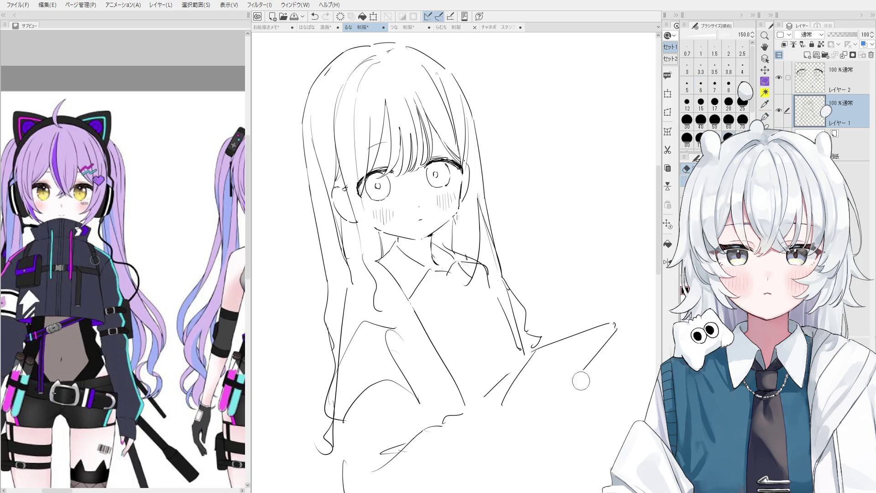
{"action": "key", "text": "ctrl+z"}
{"action": "left_click_drag", "start_coordinate": [514, 397], "coordinate": [577, 369]}
{"action": "key", "text": "ctrl+z"}
{"action": "left_click_drag", "start_coordinate": [515, 397], "coordinate": [581, 370]}
Step: Switch to the Erase Along Edge eraser and add a new raster layer, レイヤー 3
{"action": "key", "text": "e"}
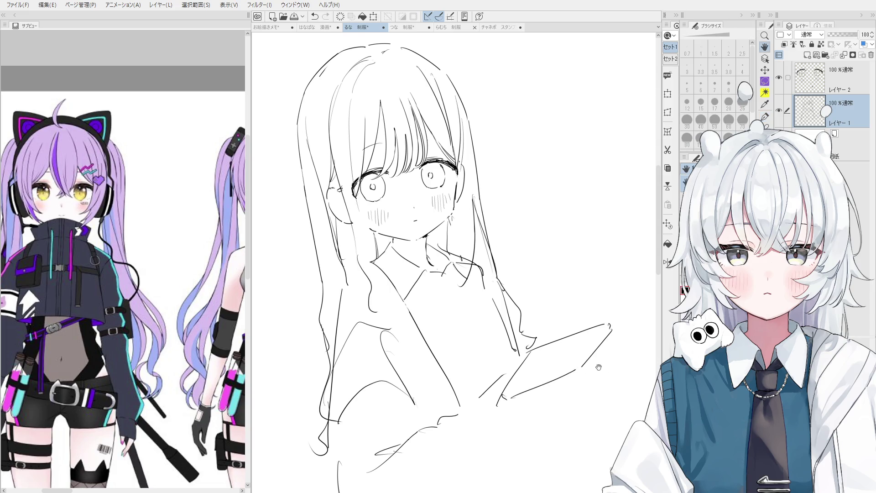
{"action": "key", "text": "e"}
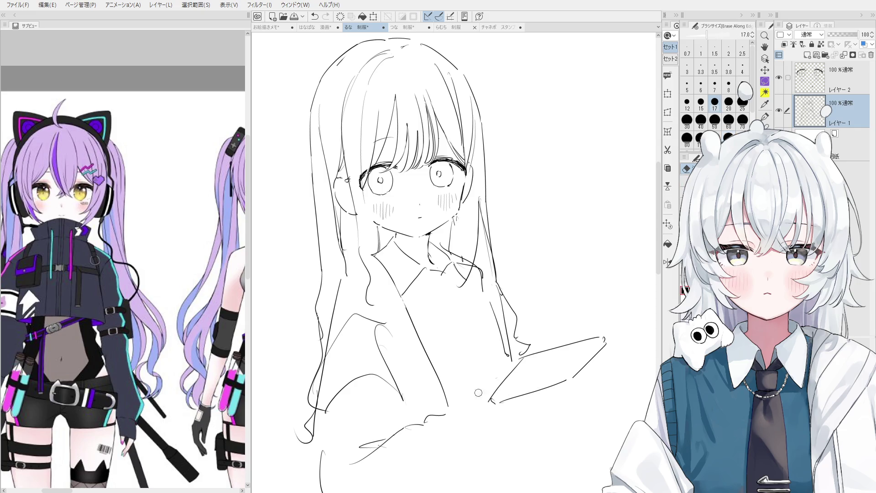
{"action": "left_click", "coordinate": [808, 56]}
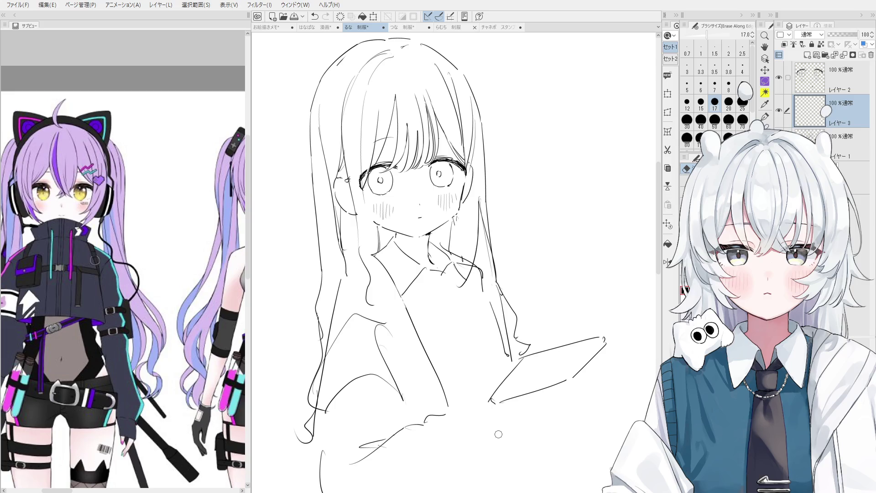
Step: Draw a long lower-left hair strand and erase part of the old strands
{"action": "scroll", "coordinate": [497, 418], "scroll_direction": "up", "scroll_amount": 5}
{"action": "mouse_move", "coordinate": [488, 399]}
{"action": "left_mouse_down"}
{"action": "mouse_move", "coordinate": [502, 367]}
{"action": "mouse_move", "coordinate": [456, 456]}
{"action": "mouse_move", "coordinate": [506, 384]}
{"action": "mouse_move", "coordinate": [443, 410]}
{"action": "left_mouse_up"}
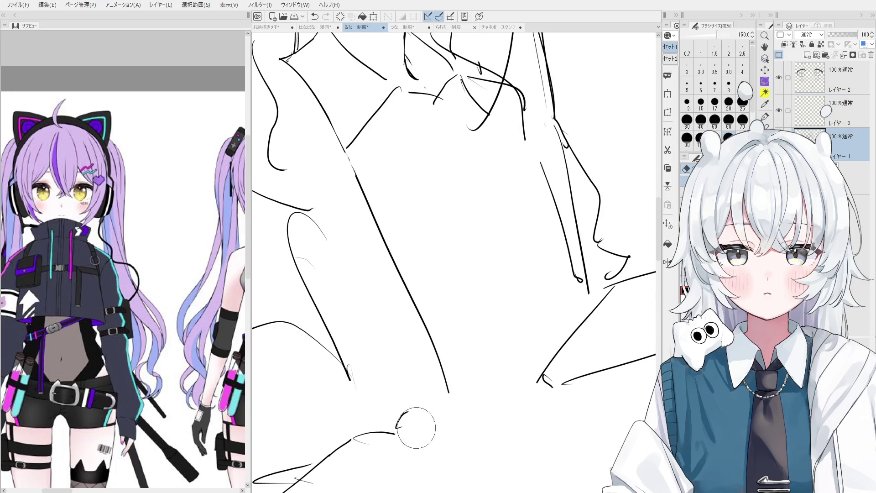
{"action": "scroll", "coordinate": [402, 424], "scroll_direction": "down", "scroll_amount": 4}
{"action": "scroll", "coordinate": [397, 409], "scroll_direction": "down", "scroll_amount": 1}
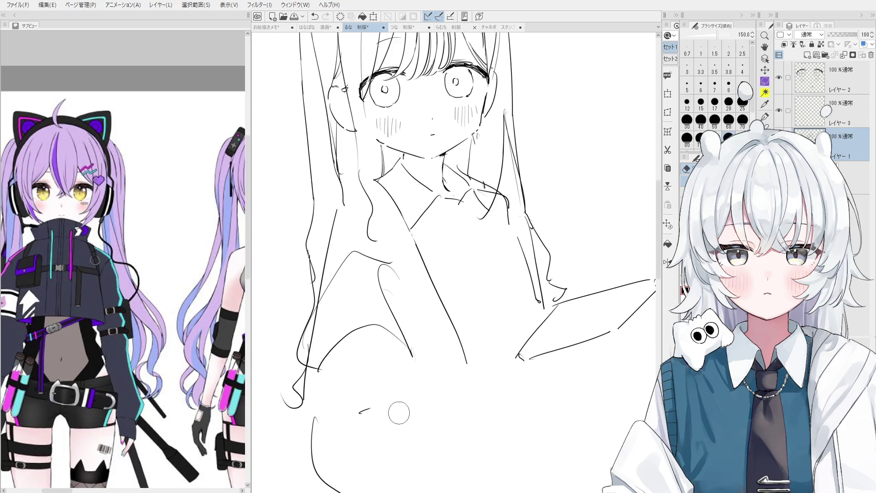
{"action": "key", "text": "p"}
{"action": "scroll", "coordinate": [310, 383], "scroll_direction": "down", "scroll_amount": 2}
{"action": "left_click_drag", "start_coordinate": [321, 352], "coordinate": [340, 461]}
{"action": "scroll", "coordinate": [465, 417], "scroll_direction": "down", "scroll_amount": 1}
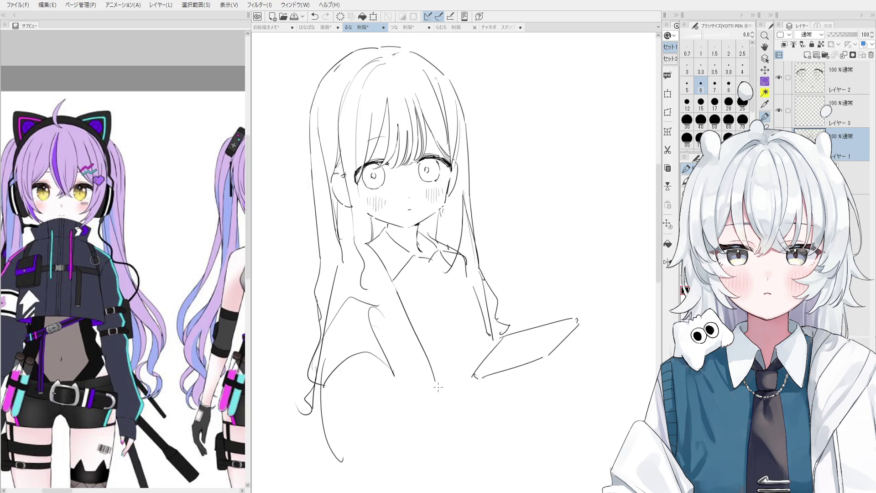
{"action": "key", "text": "e"}
{"action": "mouse_move", "coordinate": [315, 374]}
{"action": "left_mouse_down"}
{"action": "mouse_move", "coordinate": [347, 470]}
{"action": "mouse_move", "coordinate": [329, 438]}
{"action": "left_mouse_up"}
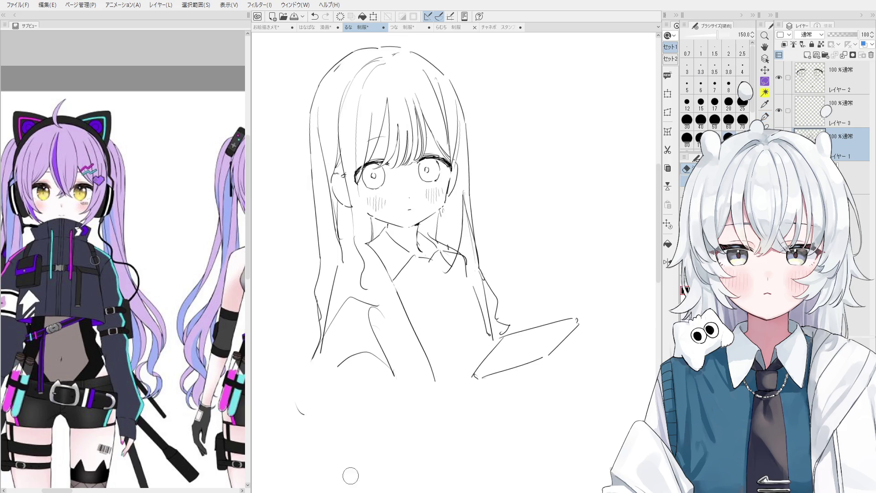
Step: Redraw the lower-left hair strand as a vertical line with a hooked end
{"action": "key", "text": "p"}
{"action": "left_click_drag", "start_coordinate": [324, 326], "coordinate": [330, 423]}
{"action": "key", "text": "ctrl+z"}
{"action": "mouse_move", "coordinate": [327, 328]}
{"action": "left_mouse_down"}
{"action": "mouse_move", "coordinate": [341, 448]}
{"action": "mouse_move", "coordinate": [360, 475]}
{"action": "mouse_move", "coordinate": [342, 458]}
{"action": "mouse_move", "coordinate": [346, 471]}
{"action": "left_mouse_up"}
{"action": "key", "text": "e"}
{"action": "key", "text": "p"}
Step: Redraw the tablet's lower edge and right edge from its top corner, then switch to the eraser at size 150
{"action": "key", "text": "ctrl+z"}
{"action": "key", "text": "ctrl+z"}
{"action": "key", "text": "ctrl+z"}
{"action": "mouse_move", "coordinate": [475, 379]}
{"action": "left_mouse_down"}
{"action": "mouse_move", "coordinate": [552, 356]}
{"action": "mouse_move", "coordinate": [574, 325]}
{"action": "mouse_move", "coordinate": [544, 355]}
{"action": "left_mouse_up"}
{"action": "key", "text": "e"}
{"action": "key", "text": "p"}
{"action": "key", "text": "ctrl+z"}
{"action": "left_click_drag", "start_coordinate": [581, 320], "coordinate": [532, 365]}
{"action": "key", "text": "ctrl+z"}
{"action": "key", "text": "ctrl+z"}
{"action": "left_click_drag", "start_coordinate": [585, 318], "coordinate": [550, 352]}
{"action": "key", "text": "ctrl+z"}
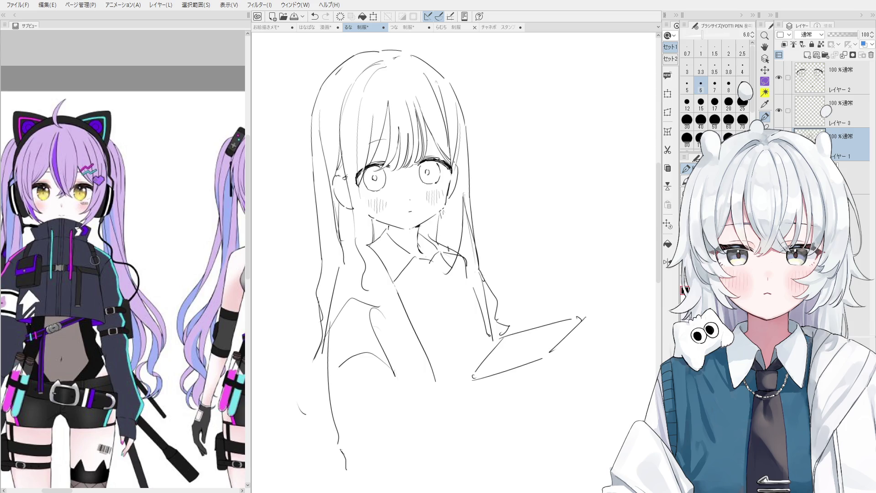
{"action": "key", "text": "e"}
{"action": "scroll", "coordinate": [583, 309], "scroll_direction": "up", "scroll_amount": 4}
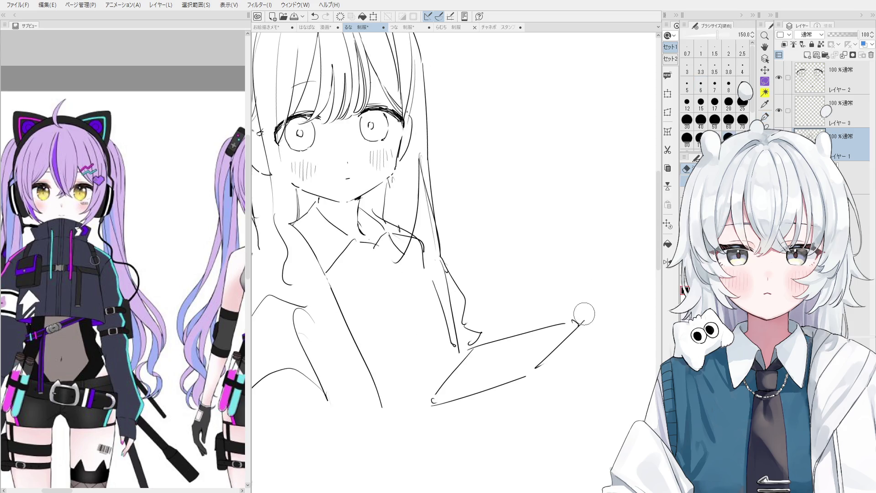
Step: Clean up the tablet's top-right corner and redraw its top edge on レイヤー 3
{"action": "mouse_move", "coordinate": [567, 323]}
{"action": "left_mouse_down"}
{"action": "mouse_move", "coordinate": [571, 309]}
{"action": "mouse_move", "coordinate": [586, 306]}
{"action": "left_mouse_up"}
{"action": "key", "text": "p"}
{"action": "scroll", "coordinate": [582, 310], "scroll_direction": "down", "scroll_amount": 3}
{"action": "left_click_drag", "start_coordinate": [527, 333], "coordinate": [547, 335]}
{"action": "left_click", "coordinate": [810, 120]}
{"action": "left_click_drag", "start_coordinate": [473, 357], "coordinate": [517, 320]}
{"action": "key", "text": "p"}
{"action": "key", "text": "ctrl+z"}
{"action": "left_click_drag", "start_coordinate": [488, 354], "coordinate": [519, 324]}
{"action": "left_click_drag", "start_coordinate": [515, 325], "coordinate": [543, 316]}
{"action": "key", "text": "e"}
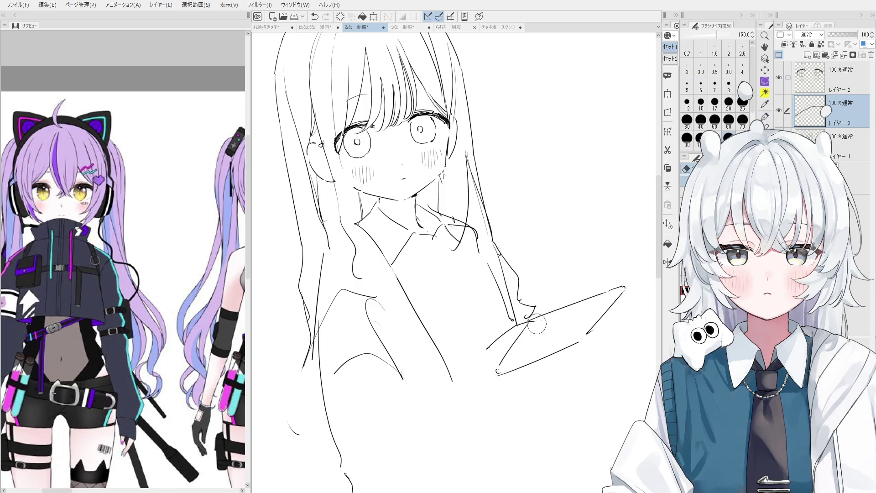
{"action": "key", "text": "p"}
Step: Sketch the thumb over the tablet edge with a small curl, erasing the rough hand strokes
{"action": "scroll", "coordinate": [544, 324], "scroll_direction": "up", "scroll_amount": 1}
{"action": "mouse_move", "coordinate": [546, 322]}
{"action": "left_mouse_down"}
{"action": "mouse_move", "coordinate": [562, 327]}
{"action": "mouse_move", "coordinate": [502, 351]}
{"action": "mouse_move", "coordinate": [482, 346]}
{"action": "mouse_move", "coordinate": [494, 362]}
{"action": "mouse_move", "coordinate": [533, 344]}
{"action": "mouse_move", "coordinate": [550, 359]}
{"action": "left_mouse_up"}
{"action": "key", "text": "ctrl+z"}
{"action": "key", "text": "ctrl+z"}
{"action": "key", "text": "ctrl+z"}
{"action": "key", "text": "ctrl+z"}
{"action": "key", "text": "ctrl+z"}
{"action": "key", "text": "ctrl+z"}
{"action": "scroll", "coordinate": [544, 356], "scroll_direction": "down", "scroll_amount": 1}
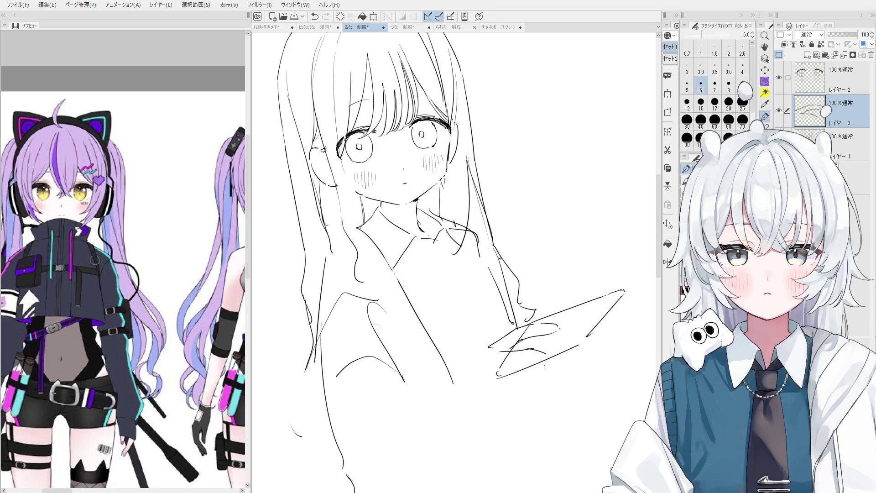
{"action": "mouse_move", "coordinate": [534, 351]}
{"action": "left_mouse_down"}
{"action": "mouse_move", "coordinate": [550, 361]}
{"action": "mouse_move", "coordinate": [544, 367]}
{"action": "left_mouse_up"}
{"action": "key", "text": "e"}
{"action": "mouse_move", "coordinate": [513, 360]}
{"action": "left_mouse_down"}
{"action": "mouse_move", "coordinate": [533, 355]}
{"action": "mouse_move", "coordinate": [504, 336]}
{"action": "left_mouse_up"}
{"action": "key", "text": "p"}
{"action": "key", "text": "ctrl+z"}
Step: Try several finger strokes along the tablet, undoing the ones that don't fit
{"action": "mouse_move", "coordinate": [488, 350]}
{"action": "left_mouse_down"}
{"action": "mouse_move", "coordinate": [520, 332]}
{"action": "mouse_move", "coordinate": [535, 337]}
{"action": "mouse_move", "coordinate": [514, 349]}
{"action": "mouse_move", "coordinate": [535, 336]}
{"action": "mouse_move", "coordinate": [502, 357]}
{"action": "left_mouse_up"}
{"action": "key", "text": "ctrl+z"}
{"action": "key", "text": "ctrl+z"}
{"action": "key", "text": "ctrl+z"}
{"action": "key", "text": "ctrl+z"}
{"action": "key", "text": "ctrl+z"}
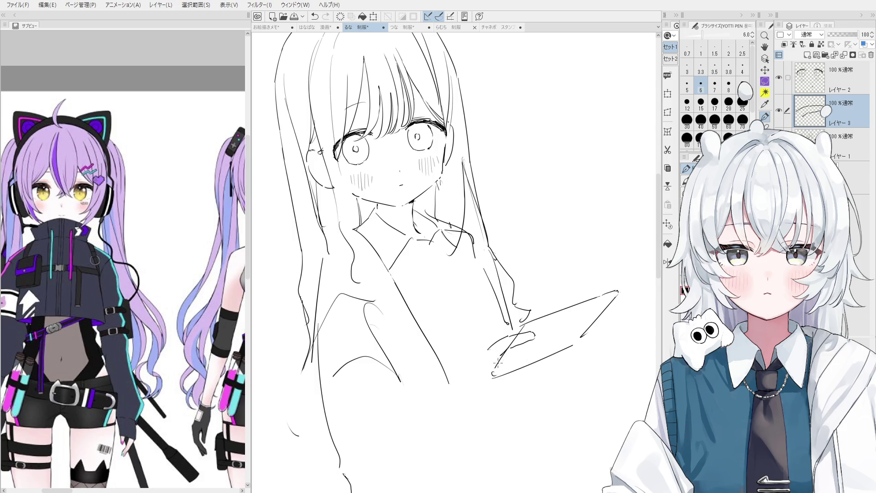
{"action": "key", "text": "ctrl+z"}
{"action": "left_click_drag", "start_coordinate": [502, 353], "coordinate": [525, 355]}
{"action": "key", "text": "ctrl+z"}
{"action": "key", "text": "ctrl+z"}
{"action": "mouse_move", "coordinate": [503, 353]}
{"action": "left_mouse_down"}
{"action": "mouse_move", "coordinate": [524, 355]}
{"action": "mouse_move", "coordinate": [507, 359]}
{"action": "mouse_move", "coordinate": [519, 360]}
{"action": "mouse_move", "coordinate": [509, 372]}
{"action": "left_mouse_up"}
{"action": "key", "text": "ctrl+z"}
{"action": "key", "text": "ctrl+z"}
{"action": "key", "text": "e"}
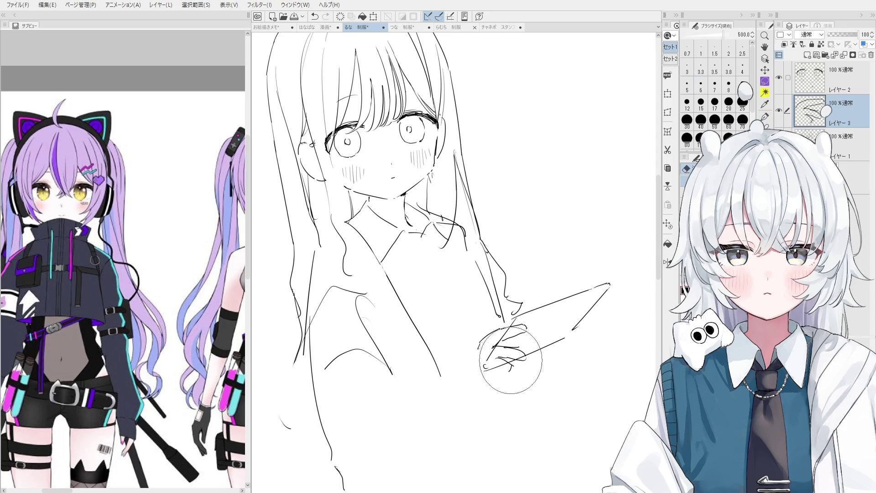
{"action": "key", "text": "p"}
{"action": "key", "text": "ctrl+z"}
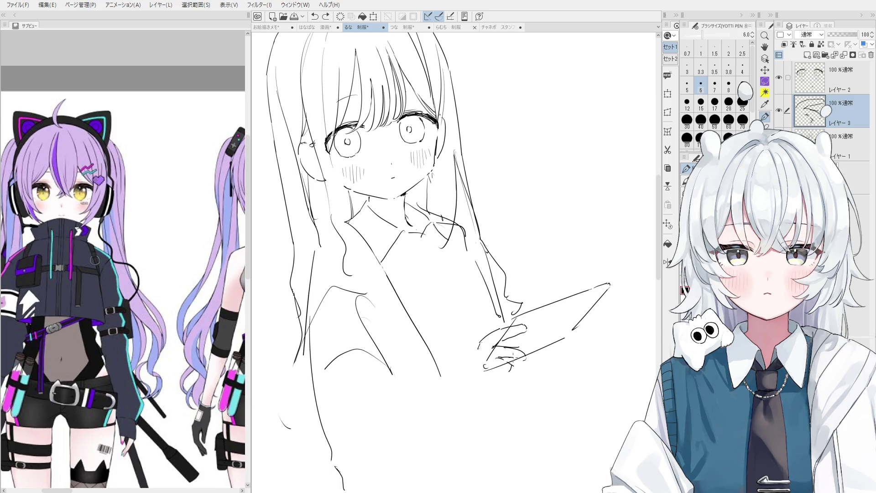
{"action": "mouse_move", "coordinate": [510, 365]}
{"action": "left_mouse_down"}
{"action": "mouse_move", "coordinate": [525, 358]}
{"action": "mouse_move", "coordinate": [513, 331]}
{"action": "mouse_move", "coordinate": [528, 325]}
{"action": "mouse_move", "coordinate": [504, 337]}
{"action": "mouse_move", "coordinate": [523, 340]}
{"action": "left_mouse_up"}
{"action": "key", "text": "e"}
{"action": "key", "text": "p"}
{"action": "key", "text": "ctrl+z"}
Step: Rotate the view and draw the finger line over the tablet with short fingertip strokes
{"action": "key", "text": "ctrl+z"}
{"action": "key", "text": "ctrl+z"}
{"action": "scroll", "coordinate": [485, 337], "scroll_direction": "up", "scroll_amount": 1}
{"action": "key", "text": "ctrl+z"}
{"action": "mouse_move", "coordinate": [486, 337]}
{"action": "left_mouse_down"}
{"action": "mouse_move", "coordinate": [488, 324]}
{"action": "mouse_move", "coordinate": [501, 344]}
{"action": "mouse_move", "coordinate": [481, 336]}
{"action": "mouse_move", "coordinate": [541, 334]}
{"action": "mouse_move", "coordinate": [533, 336]}
{"action": "left_mouse_up"}
{"action": "key", "text": "e"}
{"action": "key", "text": "p"}
{"action": "key", "text": "ctrl+z"}
{"action": "key", "text": "ctrl+z"}
{"action": "key", "text": "ctrl+z"}
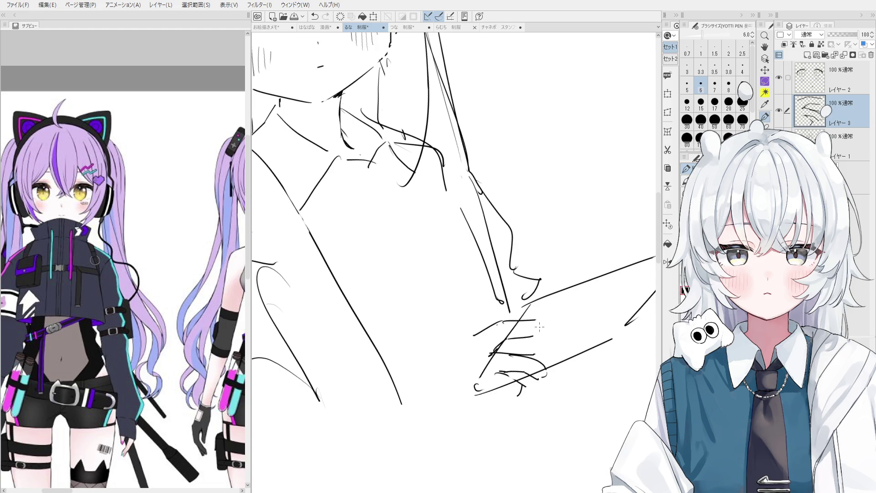
{"action": "scroll", "coordinate": [534, 322], "scroll_direction": "down", "scroll_amount": 3}
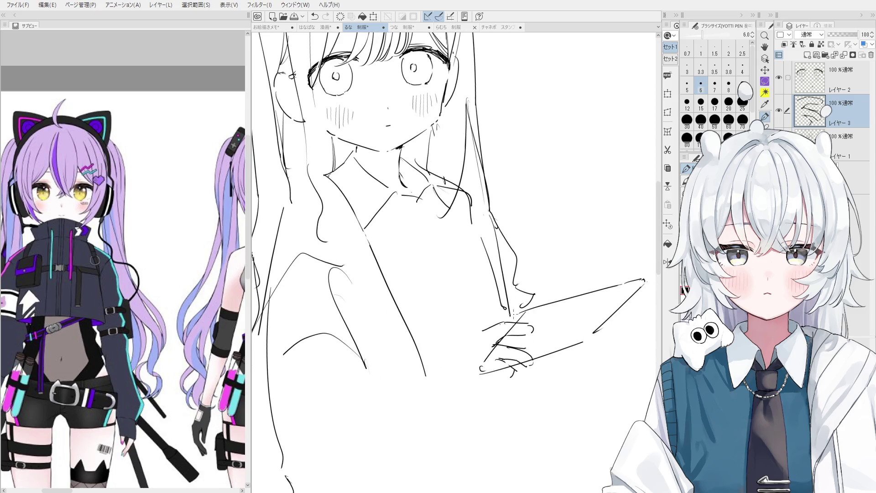
{"action": "key", "text": "ctrl+z"}
{"action": "left_click_drag", "start_coordinate": [502, 323], "coordinate": [471, 339]}
{"action": "key", "text": "ctrl+z"}
{"action": "key", "text": "ctrl+z"}
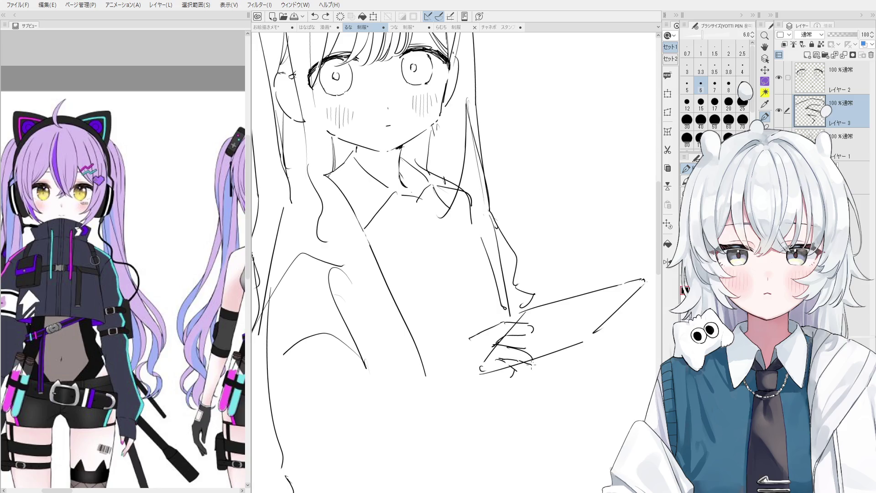
{"action": "left_click_drag", "start_coordinate": [522, 362], "coordinate": [534, 364]}
{"action": "key", "text": "e"}
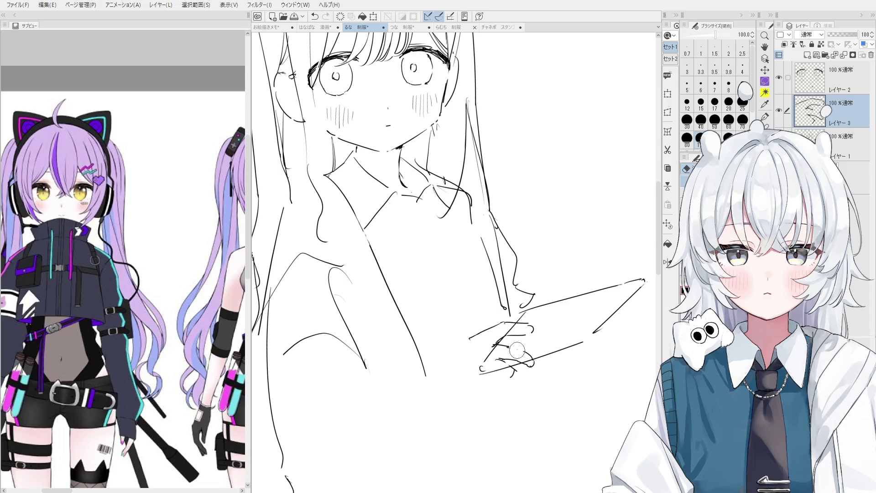
{"action": "key", "text": "p"}
{"action": "left_click_drag", "start_coordinate": [492, 367], "coordinate": [509, 374]}
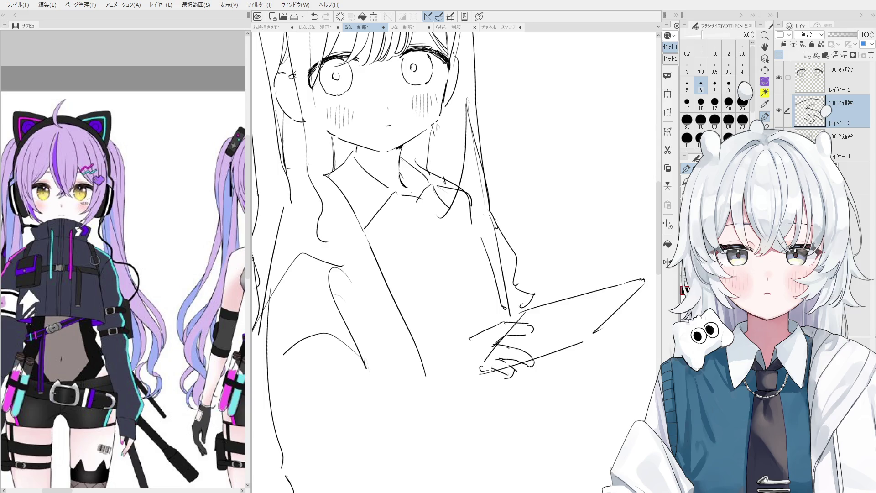
Step: Erase stray strokes on the hand and retry its upper curve
{"action": "scroll", "coordinate": [490, 372], "scroll_direction": "up", "scroll_amount": 1}
{"action": "key", "text": "e"}
{"action": "scroll", "coordinate": [476, 333], "scroll_direction": "up", "scroll_amount": 1}
{"action": "mouse_move", "coordinate": [508, 328]}
{"action": "left_mouse_down"}
{"action": "mouse_move", "coordinate": [540, 326]}
{"action": "mouse_move", "coordinate": [499, 327]}
{"action": "mouse_move", "coordinate": [539, 325]}
{"action": "mouse_move", "coordinate": [541, 336]}
{"action": "left_mouse_up"}
{"action": "key", "text": "p"}
{"action": "key", "text": "ctrl+z"}
{"action": "key", "text": "ctrl+z"}
{"action": "scroll", "coordinate": [500, 327], "scroll_direction": "up", "scroll_amount": 1}
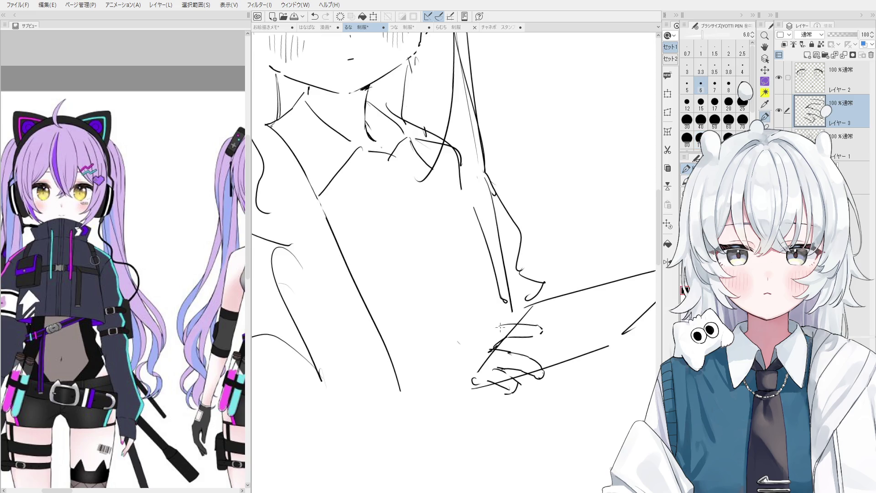
{"action": "key", "text": "e"}
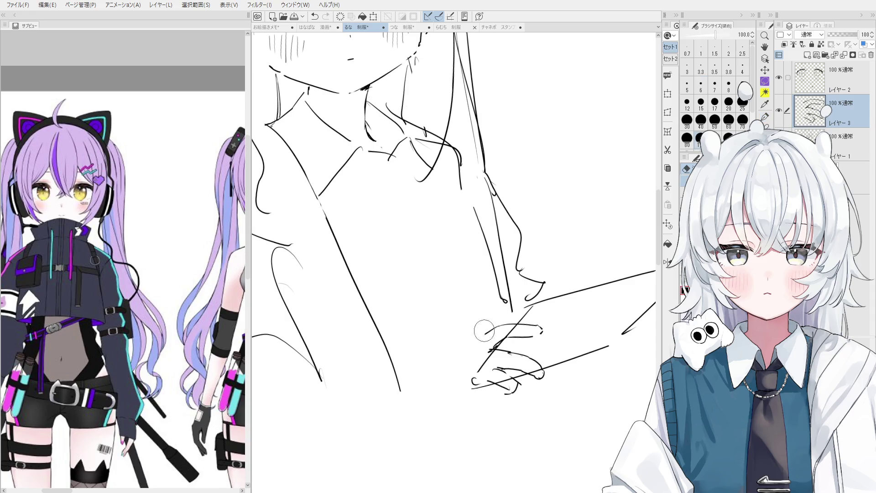
{"action": "key", "text": "p"}
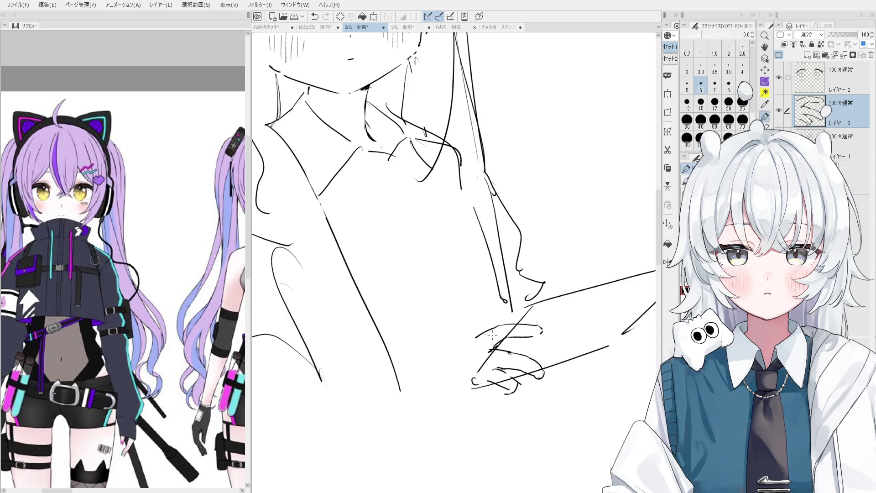
{"action": "key", "text": "e"}
{"action": "key", "text": "p"}
{"action": "key", "text": "ctrl+z"}
{"action": "key", "text": "ctrl+z"}
{"action": "mouse_move", "coordinate": [477, 337]}
{"action": "left_mouse_down"}
{"action": "mouse_move", "coordinate": [501, 325]}
{"action": "mouse_move", "coordinate": [473, 336]}
{"action": "left_mouse_up"}
{"action": "key", "text": "ctrl+z"}
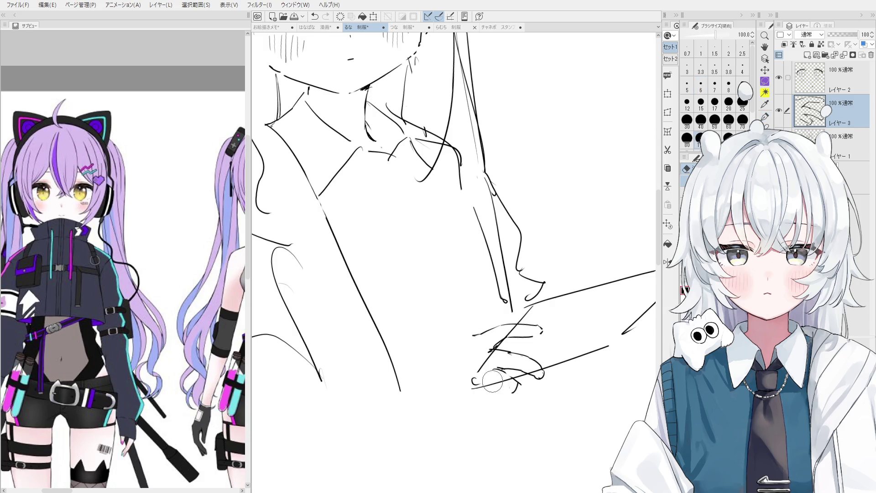
{"action": "left_click_drag", "start_coordinate": [504, 388], "coordinate": [509, 392]}
{"action": "key", "text": "ctrl+z"}
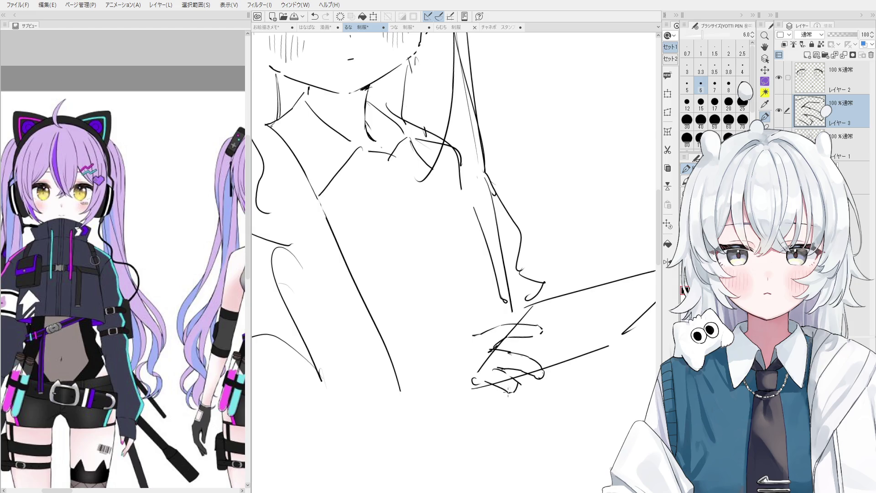
Step: Add the short strokes under and left of the hand to finish the grip
{"action": "key", "text": "alt+bracketleft"}
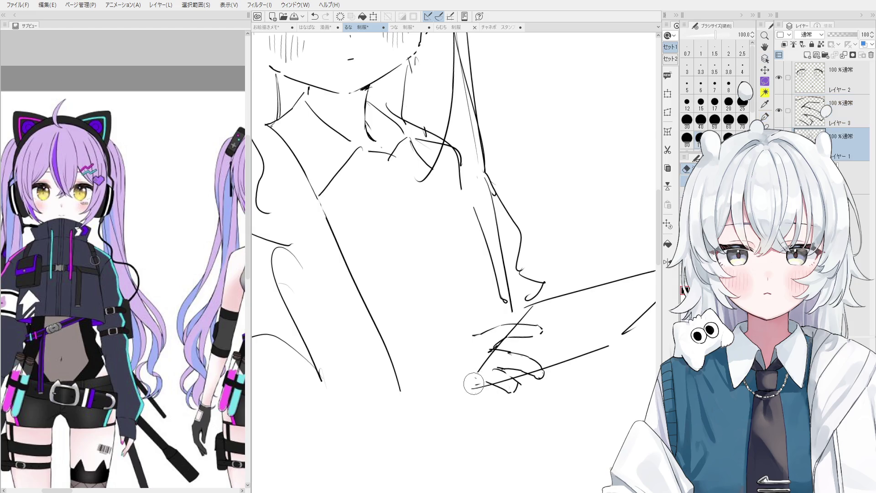
{"action": "mouse_move", "coordinate": [479, 376]}
{"action": "left_mouse_down"}
{"action": "mouse_move", "coordinate": [470, 389]}
{"action": "mouse_move", "coordinate": [486, 383]}
{"action": "left_mouse_up"}
{"action": "key", "text": "ctrl+z"}
{"action": "scroll", "coordinate": [480, 381], "scroll_direction": "down", "scroll_amount": 1}
{"action": "key", "text": "e"}
{"action": "key", "text": "alt+bracketright"}
{"action": "key", "text": "ctrl+z"}
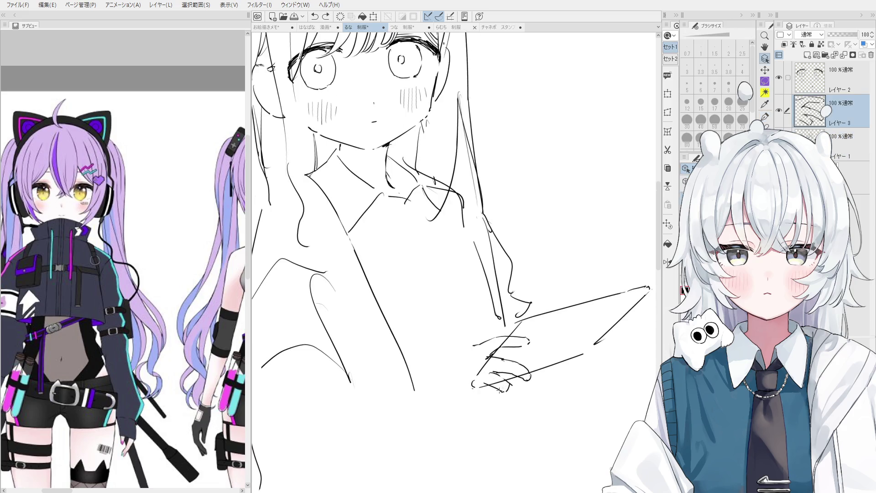
{"action": "key", "text": "p"}
{"action": "left_click_drag", "start_coordinate": [486, 381], "coordinate": [506, 394]}
{"action": "key", "text": "ctrl+z"}
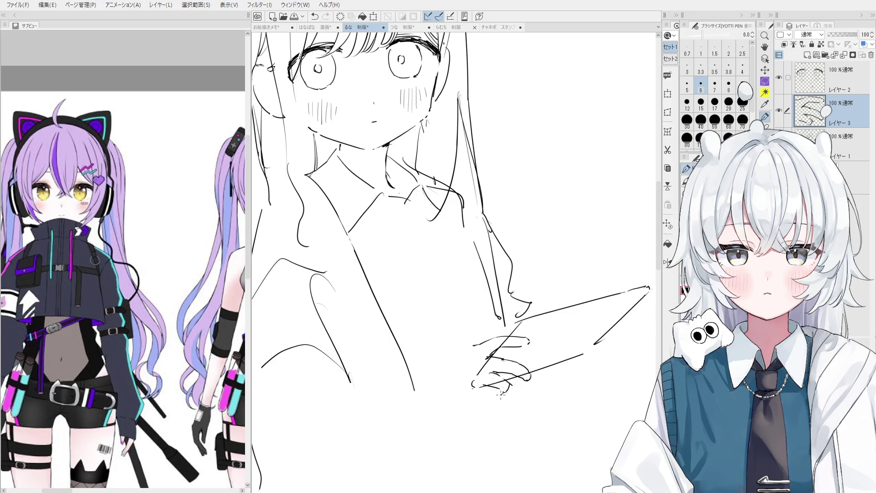
{"action": "left_click_drag", "start_coordinate": [477, 351], "coordinate": [487, 406]}
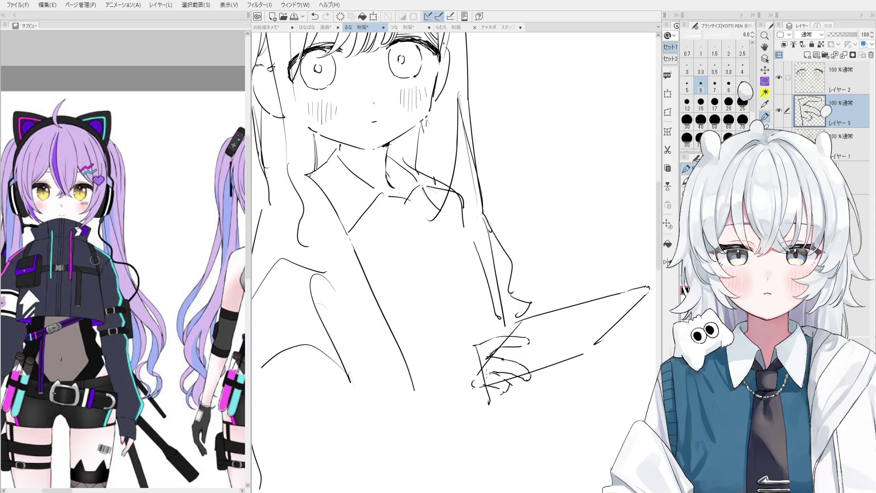
{"action": "scroll", "coordinate": [479, 363], "scroll_direction": "down", "scroll_amount": 1}
{"action": "left_click_drag", "start_coordinate": [479, 345], "coordinate": [472, 348]}
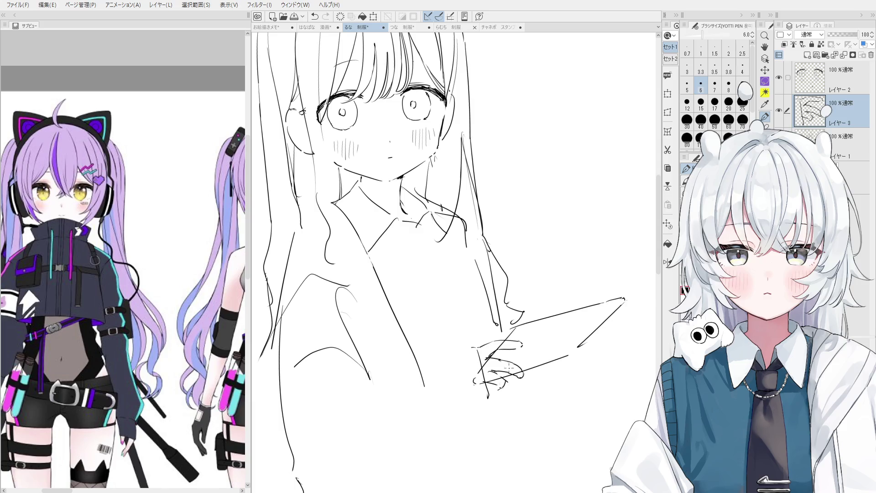
Step: Erase the stray marks below the hand and redraw its left edge and finger line
{"action": "key", "text": "e"}
{"action": "left_click_drag", "start_coordinate": [474, 347], "coordinate": [490, 397]}
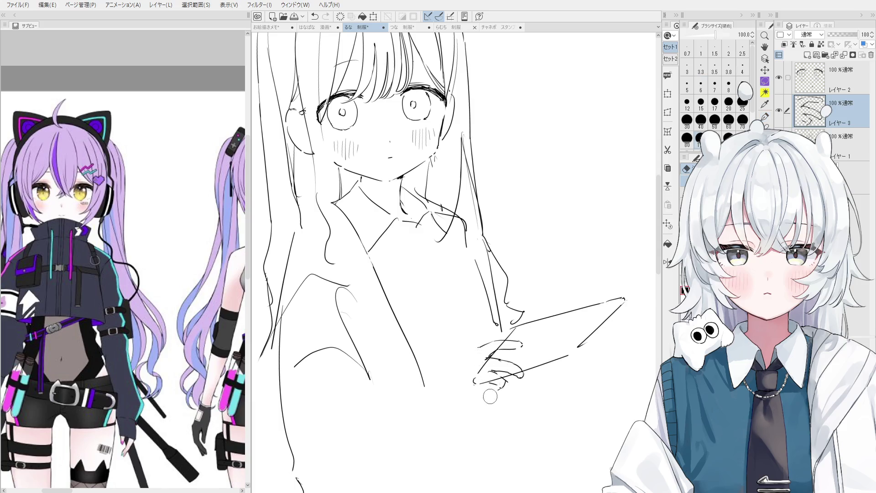
{"action": "key", "text": "p"}
{"action": "left_click_drag", "start_coordinate": [478, 350], "coordinate": [502, 395]}
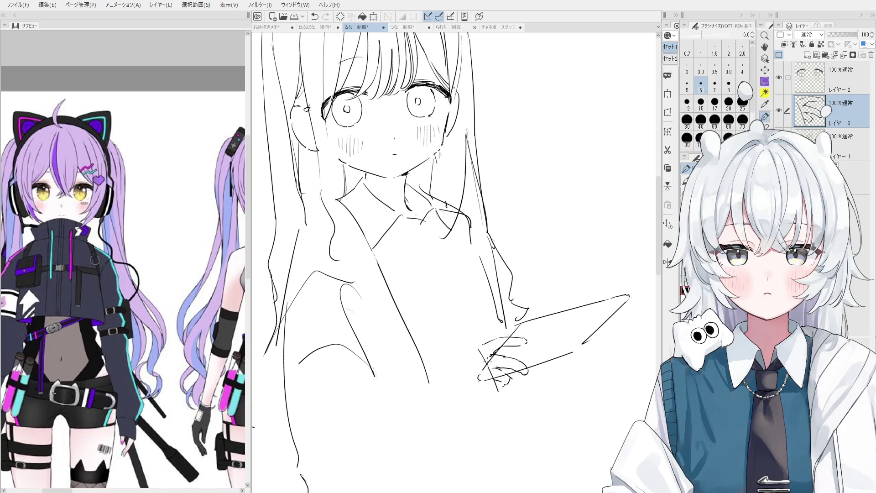
{"action": "left_click_drag", "start_coordinate": [479, 346], "coordinate": [485, 361]}
{"action": "key", "text": "e"}
{"action": "key", "text": "p"}
{"action": "left_click_drag", "start_coordinate": [482, 349], "coordinate": [501, 395]}
{"action": "key", "text": "ctrl+z"}
{"action": "left_click_drag", "start_coordinate": [477, 346], "coordinate": [500, 391]}
{"action": "left_click_drag", "start_coordinate": [487, 361], "coordinate": [500, 391]}
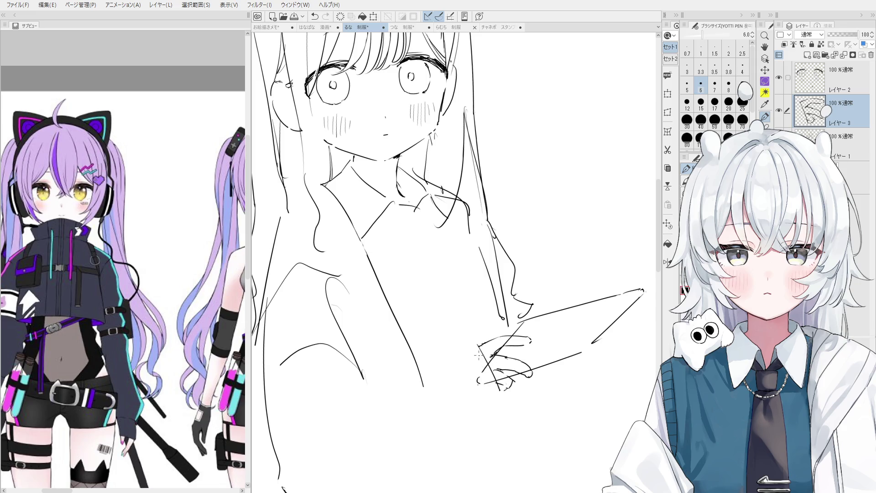
Step: Turn the view upright and erase the rough lower hair and arm lines on the rough sketch layer
{"action": "scroll", "coordinate": [457, 260], "scroll_direction": "down", "scroll_amount": 1}
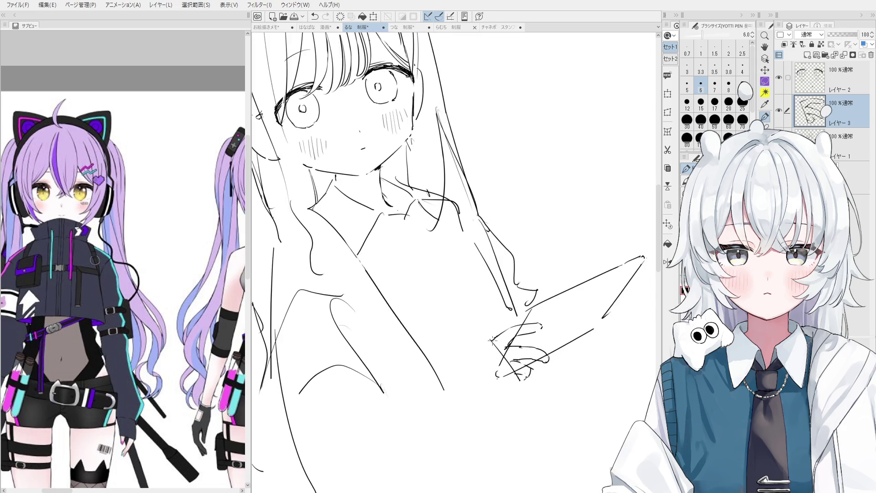
{"action": "scroll", "coordinate": [457, 260], "scroll_direction": "down", "scroll_amount": 1}
{"action": "key", "text": "ctrl+z"}
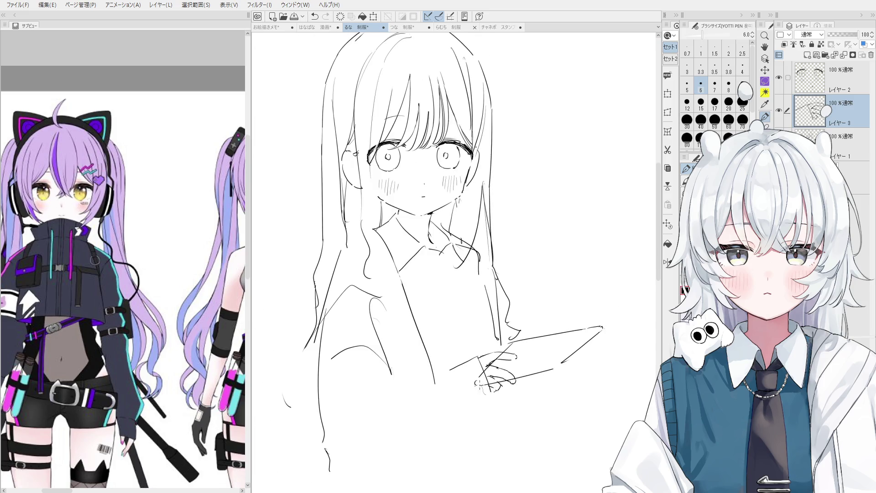
{"action": "mouse_move", "coordinate": [490, 397]}
{"action": "left_mouse_down"}
{"action": "mouse_move", "coordinate": [470, 408]}
{"action": "mouse_move", "coordinate": [473, 417]}
{"action": "left_mouse_up"}
{"action": "key", "text": "ctrl+z"}
{"action": "key", "text": "e"}
{"action": "scroll", "coordinate": [471, 374], "scroll_direction": "down", "scroll_amount": 1}
{"action": "key", "text": "^"}
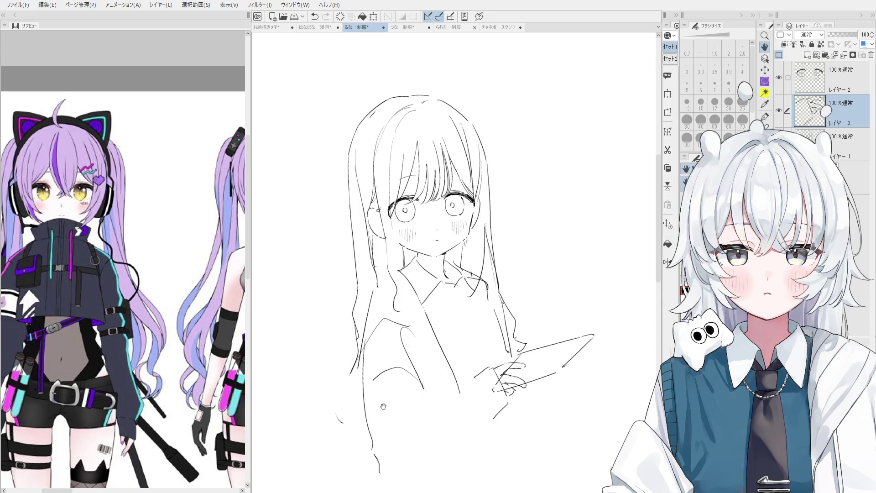
{"action": "key", "text": "space"}
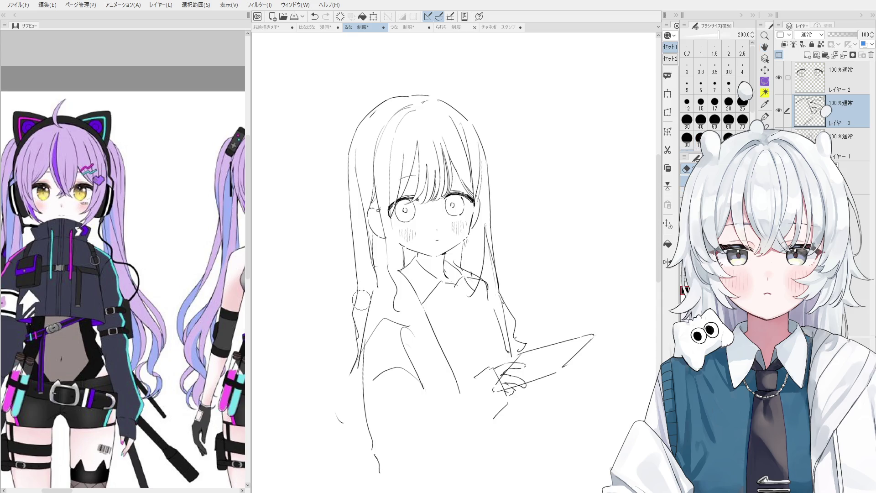
{"action": "key", "text": "alt+bracketleft"}
{"action": "mouse_move", "coordinate": [367, 292]}
{"action": "left_mouse_down"}
{"action": "mouse_move", "coordinate": [362, 401]}
{"action": "mouse_move", "coordinate": [335, 420]}
{"action": "mouse_move", "coordinate": [383, 325]}
{"action": "left_mouse_up"}
Step: Redraw the long hair line down the left side and beside the arm
{"action": "key", "text": "p"}
{"action": "mouse_move", "coordinate": [391, 293]}
{"action": "left_mouse_down"}
{"action": "mouse_move", "coordinate": [379, 431]}
{"action": "mouse_move", "coordinate": [377, 416]}
{"action": "mouse_move", "coordinate": [383, 454]}
{"action": "mouse_move", "coordinate": [471, 440]}
{"action": "left_mouse_up"}
{"action": "key", "text": "ctrl+z"}
{"action": "left_click_drag", "start_coordinate": [482, 311], "coordinate": [495, 365]}
{"action": "key", "text": "ctrl+z"}
{"action": "left_click_drag", "start_coordinate": [480, 317], "coordinate": [498, 366]}
Step: Draw the torso and shirt-front lines running down to the arm
{"action": "key", "text": "ctrl+z"}
{"action": "key", "text": "ctrl+z"}
{"action": "left_click_drag", "start_coordinate": [408, 293], "coordinate": [477, 376]}
{"action": "key", "text": "ctrl+z"}
{"action": "left_click_drag", "start_coordinate": [410, 297], "coordinate": [466, 372]}
{"action": "key", "text": "ctrl+z"}
{"action": "left_click_drag", "start_coordinate": [409, 296], "coordinate": [475, 372]}
{"action": "key", "text": "ctrl+z"}
{"action": "left_click_drag", "start_coordinate": [417, 301], "coordinate": [468, 371]}
{"action": "left_click_drag", "start_coordinate": [465, 305], "coordinate": [467, 342]}
{"action": "key", "text": "ctrl+z"}
{"action": "left_click_drag", "start_coordinate": [462, 300], "coordinate": [475, 380]}
{"action": "key", "text": "ctrl+z"}
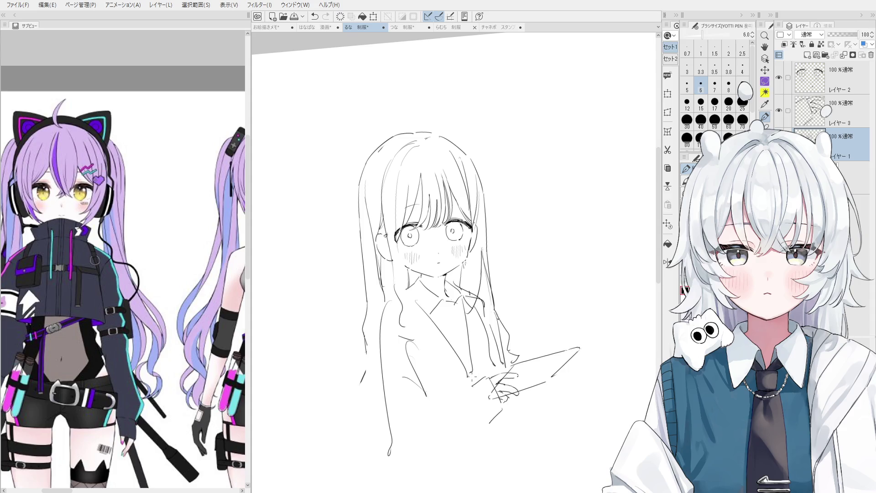
{"action": "scroll", "coordinate": [449, 306], "scroll_direction": "up", "scroll_amount": 2}
Step: Draw the ribbon loop just below the shirt collar
{"action": "mouse_move", "coordinate": [451, 304]}
{"action": "left_mouse_down"}
{"action": "mouse_move", "coordinate": [439, 322]}
{"action": "mouse_move", "coordinate": [454, 320]}
{"action": "mouse_move", "coordinate": [457, 348]}
{"action": "mouse_move", "coordinate": [463, 346]}
{"action": "left_mouse_up"}
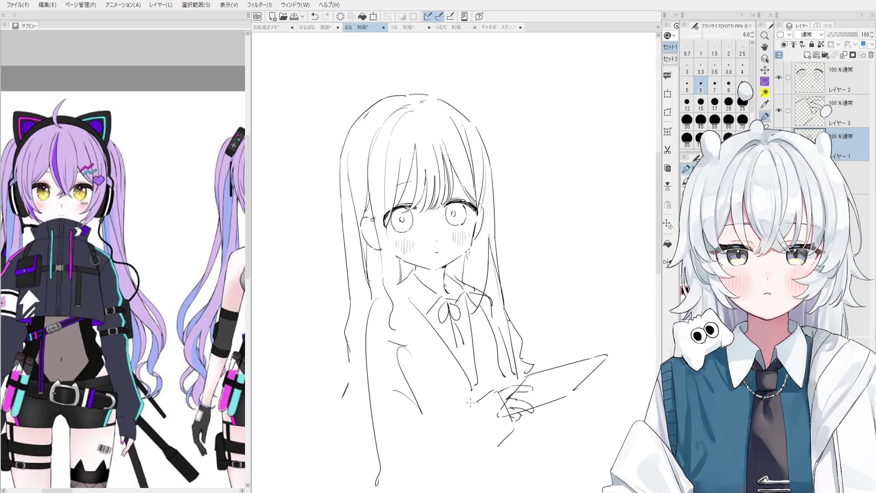
{"action": "scroll", "coordinate": [493, 315], "scroll_direction": "down", "scroll_amount": 2}
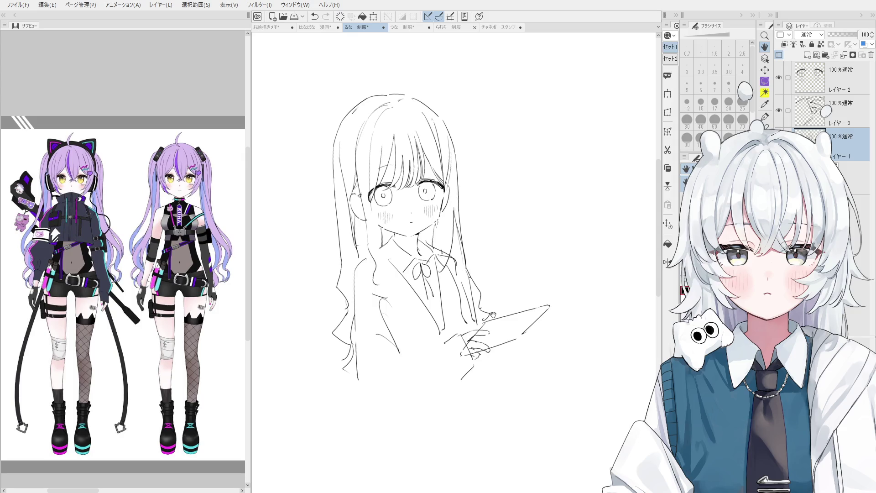
Step: Try a small hook stroke at the tablet corner and undo the accidental erase of the diagonal line
{"action": "scroll", "coordinate": [493, 315], "scroll_direction": "up", "scroll_amount": 1}
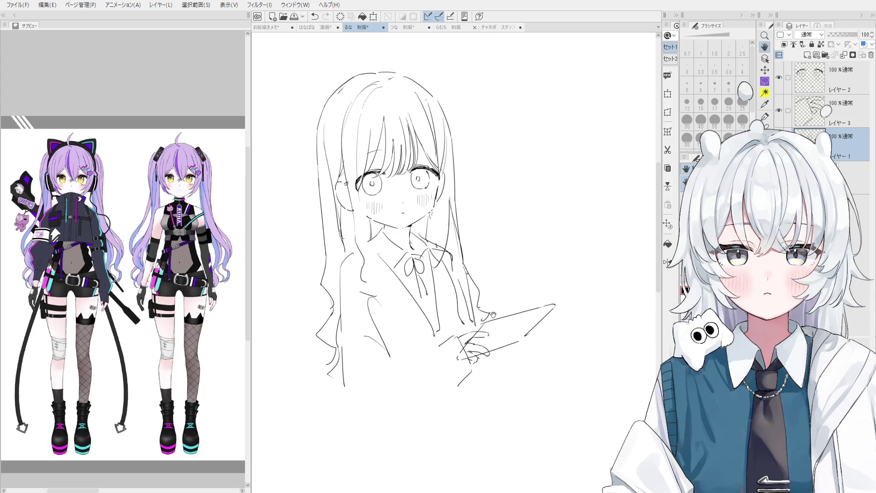
{"action": "scroll", "coordinate": [539, 286], "scroll_direction": "up", "scroll_amount": 4}
{"action": "key", "text": "p"}
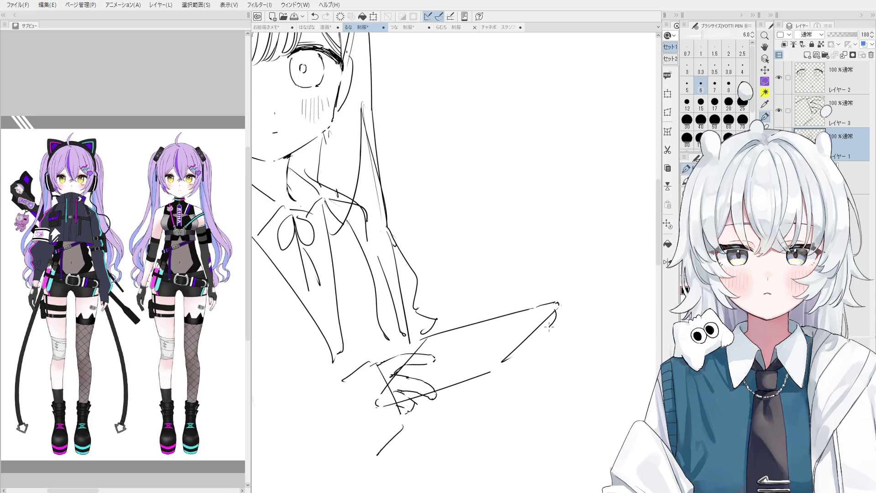
{"action": "key", "text": "ctrl+z"}
{"action": "left_click_drag", "start_coordinate": [558, 309], "coordinate": [551, 326]}
{"action": "key", "text": "ctrl+z"}
{"action": "key", "text": "ctrl+z"}
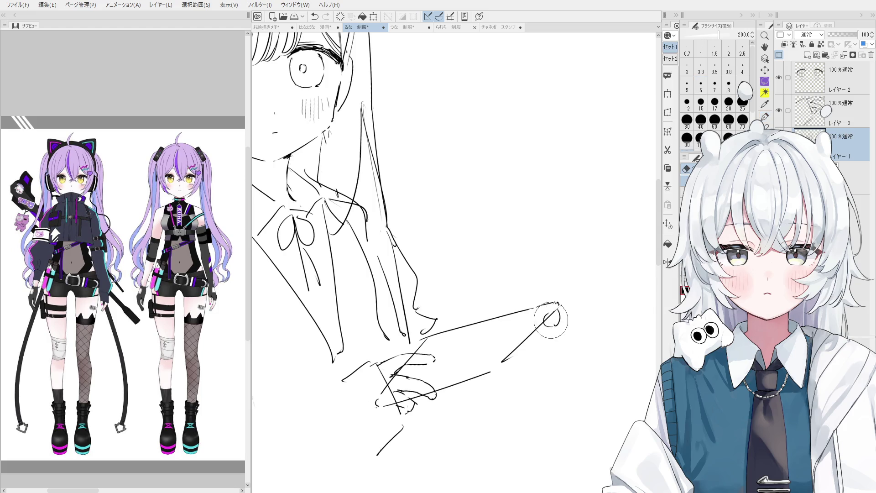
{"action": "scroll", "coordinate": [556, 306], "scroll_direction": "up", "scroll_amount": 1}
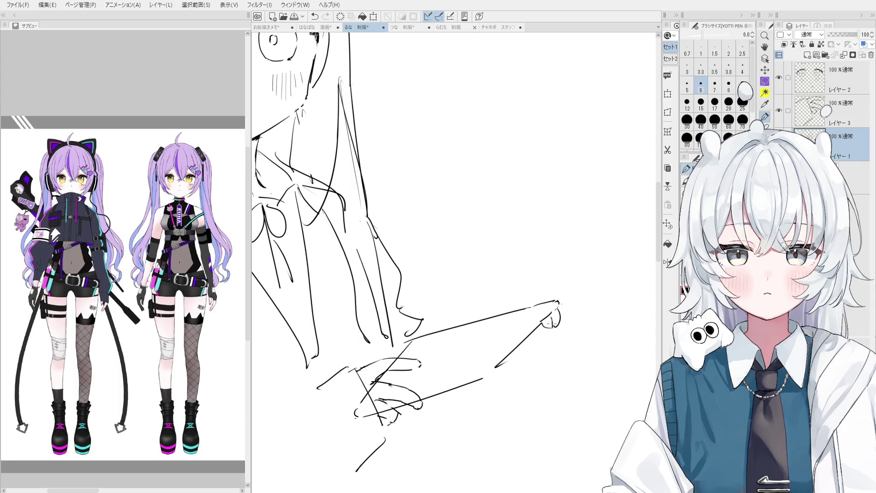
{"action": "mouse_move", "coordinate": [535, 338]}
{"action": "left_mouse_down"}
{"action": "mouse_move", "coordinate": [522, 352]}
{"action": "mouse_move", "coordinate": [538, 327]}
{"action": "left_mouse_up"}
{"action": "key", "text": "ctrl+z"}
{"action": "key", "text": "ctrl+z"}
Step: Pick Layer 3 from the canvas and draw a curved fingertip stroke at the tablet's corner
{"action": "key", "text": "o"}
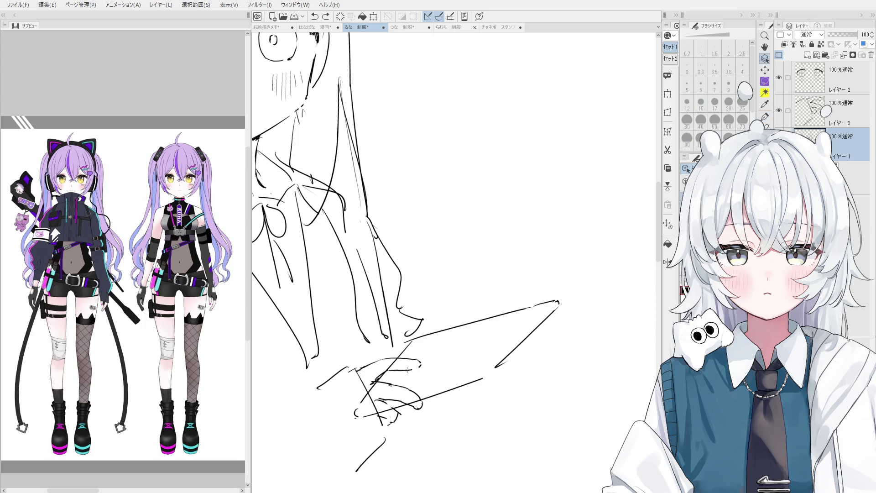
{"action": "left_click", "coordinate": [419, 365]}
{"action": "left_click_drag", "start_coordinate": [572, 321], "coordinate": [558, 327]}
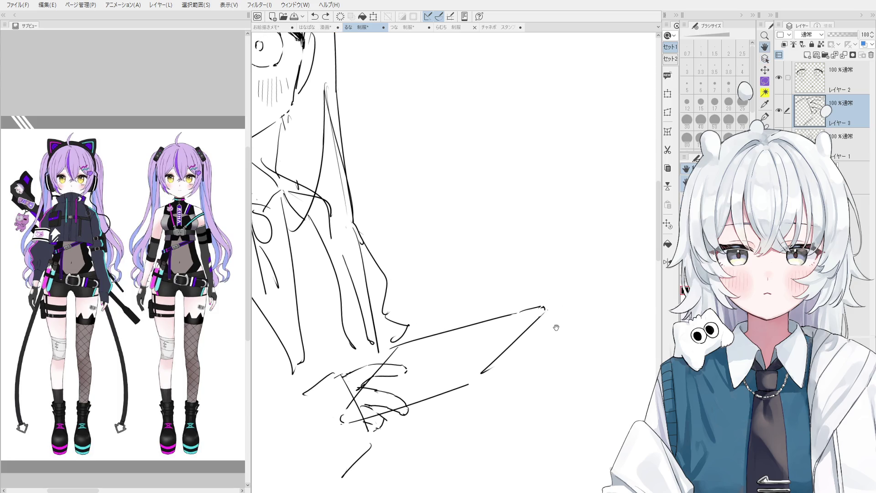
{"action": "scroll", "coordinate": [563, 324], "scroll_direction": "up", "scroll_amount": 2}
{"action": "key", "text": "p"}
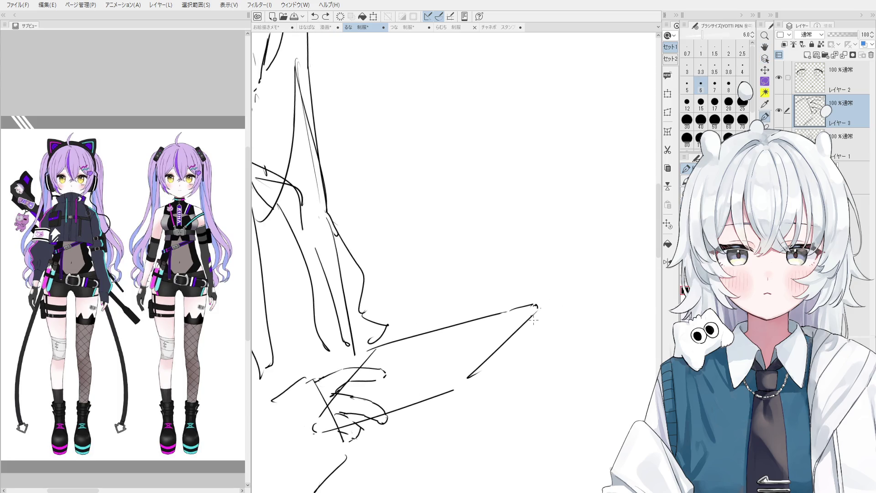
{"action": "mouse_move", "coordinate": [536, 313]}
{"action": "left_mouse_down"}
{"action": "mouse_move", "coordinate": [521, 329]}
{"action": "mouse_move", "coordinate": [541, 318]}
{"action": "left_mouse_up"}
{"action": "key", "text": "ctrl+z"}
{"action": "key", "text": "ctrl+z"}
{"action": "key", "text": "ctrl+z"}
{"action": "key", "text": "space"}
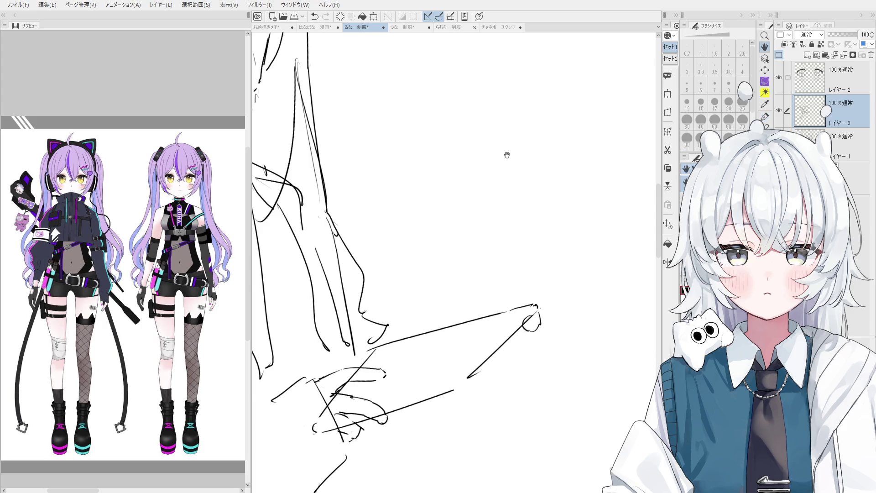
{"action": "left_click_drag", "start_coordinate": [507, 156], "coordinate": [502, 175]}
{"action": "mouse_move", "coordinate": [478, 136]}
{"action": "left_mouse_down"}
{"action": "mouse_move", "coordinate": [467, 215]}
{"action": "mouse_move", "coordinate": [521, 223]}
{"action": "mouse_move", "coordinate": [531, 181]}
{"action": "mouse_move", "coordinate": [484, 137]}
{"action": "mouse_move", "coordinate": [466, 134]}
{"action": "left_mouse_up"}
{"action": "mouse_move", "coordinate": [531, 156]}
{"action": "left_mouse_down"}
{"action": "mouse_move", "coordinate": [542, 143]}
{"action": "mouse_move", "coordinate": [543, 156]}
{"action": "left_mouse_up"}
{"action": "left_click_drag", "start_coordinate": [547, 195], "coordinate": [551, 208]}
{"action": "mouse_move", "coordinate": [518, 228]}
{"action": "left_mouse_down"}
{"action": "mouse_move", "coordinate": [515, 235]}
{"action": "mouse_move", "coordinate": [528, 234]}
{"action": "left_mouse_up"}
{"action": "left_click_drag", "start_coordinate": [473, 232], "coordinate": [463, 249]}
{"action": "mouse_move", "coordinate": [438, 175]}
{"action": "left_mouse_down"}
{"action": "mouse_move", "coordinate": [429, 194]}
{"action": "mouse_move", "coordinate": [483, 154]}
{"action": "mouse_move", "coordinate": [514, 183]}
{"action": "mouse_move", "coordinate": [506, 206]}
{"action": "mouse_move", "coordinate": [473, 183]}
{"action": "left_mouse_up"}
{"action": "mouse_move", "coordinate": [475, 135]}
{"action": "left_mouse_down"}
{"action": "mouse_move", "coordinate": [492, 188]}
{"action": "mouse_move", "coordinate": [522, 160]}
{"action": "mouse_move", "coordinate": [488, 158]}
{"action": "mouse_move", "coordinate": [476, 134]}
{"action": "left_mouse_up"}
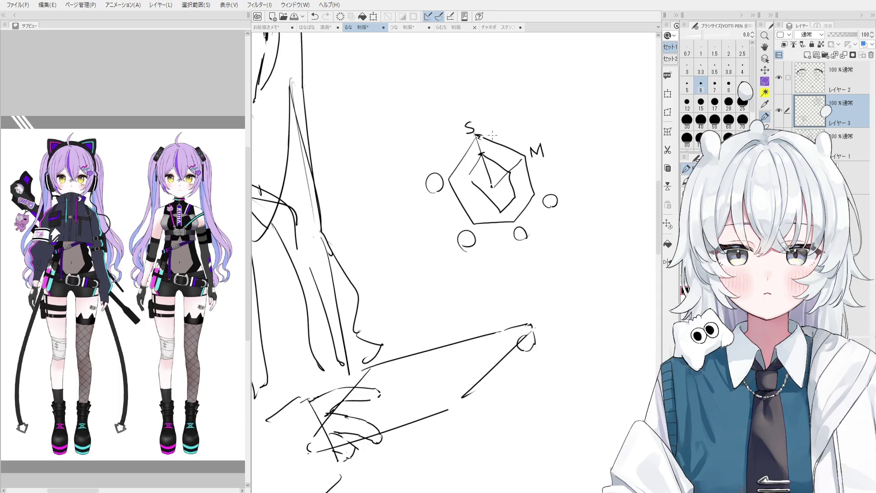
{"action": "key", "text": "asciicircum"}
{"action": "key", "text": "ctrl+z"}
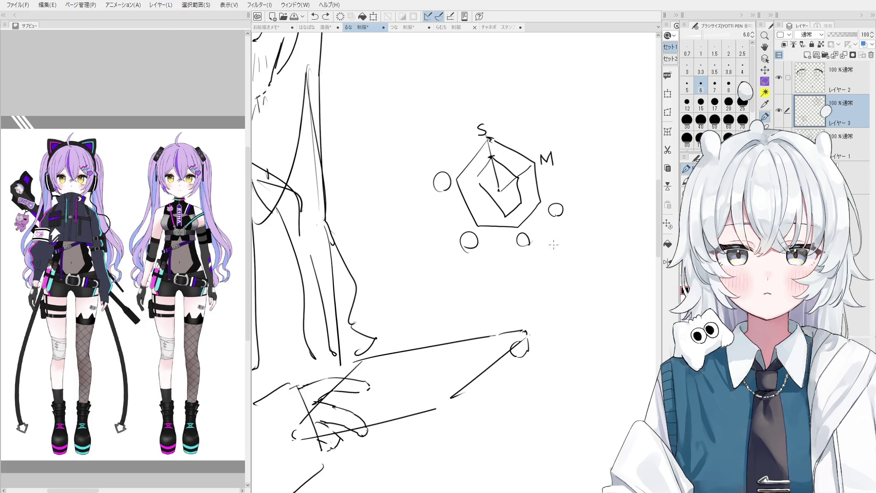
{"action": "key", "text": "e"}
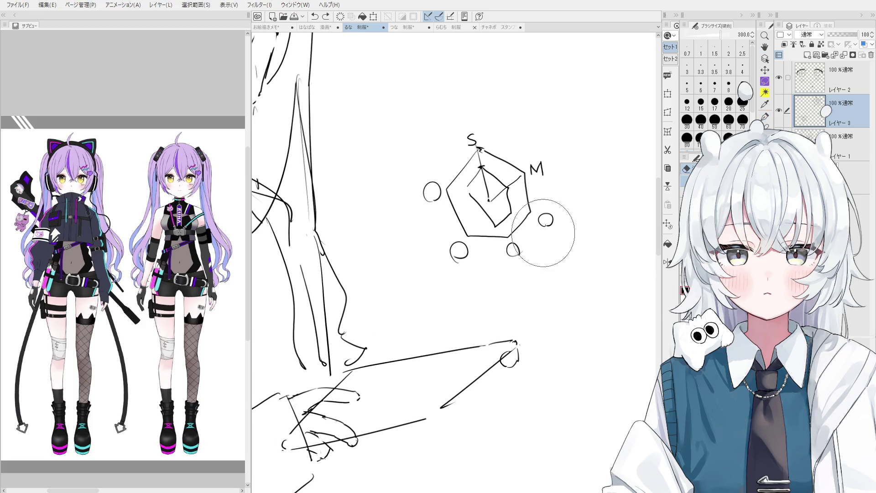
{"action": "left_click_drag", "start_coordinate": [545, 231], "coordinate": [461, 201]}
{"action": "key", "text": "o"}
{"action": "key", "text": "e"}
{"action": "key", "text": "p"}
{"action": "left_click_drag", "start_coordinate": [503, 281], "coordinate": [506, 301]}
{"action": "key", "text": "ctrl+z"}
{"action": "key", "text": "ctrl+y"}
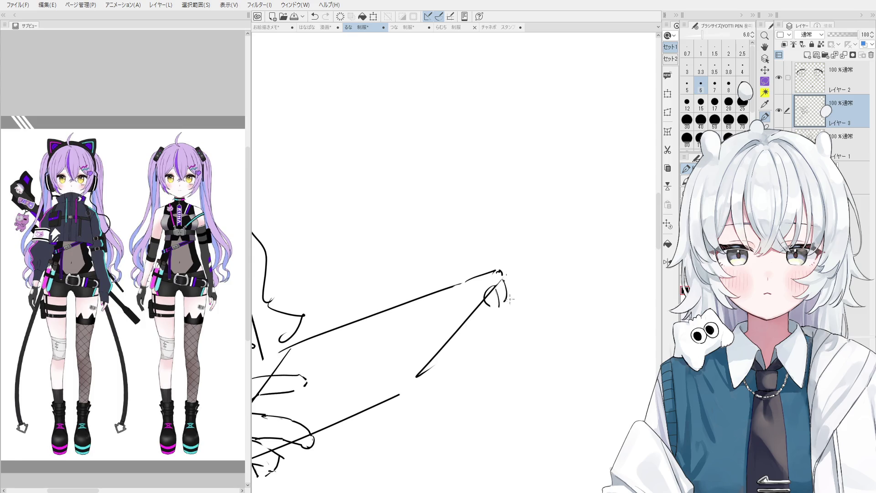
Step: Try a hooked finger stroke at the tablet corner, then redraw the finger curve lower down
{"action": "key", "text": "ctrl+z"}
{"action": "key", "text": "e"}
{"action": "key", "text": "p"}
{"action": "mouse_move", "coordinate": [502, 277]}
{"action": "left_mouse_down"}
{"action": "mouse_move", "coordinate": [507, 299]}
{"action": "mouse_move", "coordinate": [490, 296]}
{"action": "mouse_move", "coordinate": [506, 299]}
{"action": "mouse_move", "coordinate": [456, 337]}
{"action": "mouse_move", "coordinate": [480, 305]}
{"action": "mouse_move", "coordinate": [485, 327]}
{"action": "mouse_move", "coordinate": [448, 341]}
{"action": "left_mouse_up"}
{"action": "key", "text": "ctrl+z"}
{"action": "key", "text": "ctrl+z"}
{"action": "key", "text": "ctrl+z"}
{"action": "key", "text": "ctrl+z"}
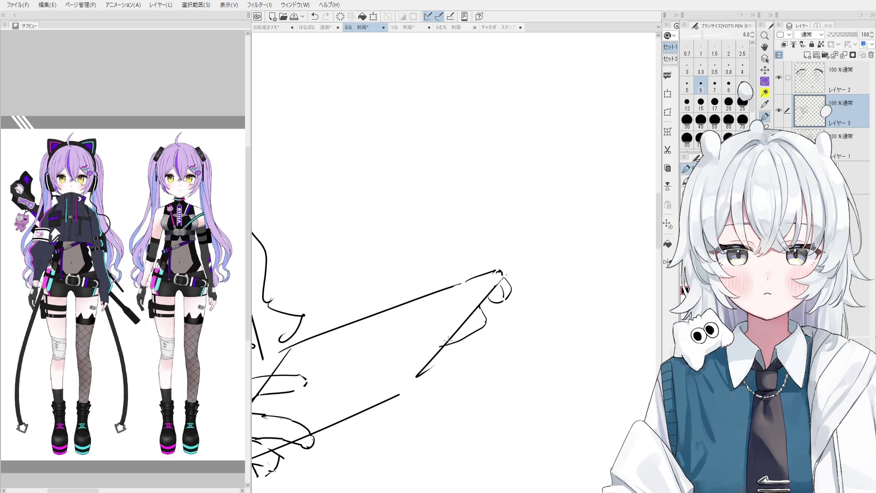
{"action": "key", "text": "ctrl+z"}
{"action": "mouse_move", "coordinate": [487, 321]}
{"action": "left_mouse_down"}
{"action": "mouse_move", "coordinate": [449, 341]}
{"action": "mouse_move", "coordinate": [439, 326]}
{"action": "mouse_move", "coordinate": [470, 312]}
{"action": "mouse_move", "coordinate": [492, 342]}
{"action": "mouse_move", "coordinate": [493, 334]}
{"action": "left_mouse_up"}
{"action": "key", "text": "ctrl+z"}
Step: Draw a loose ellipse around the thumb, then undo it
{"action": "scroll", "coordinate": [470, 319], "scroll_direction": "down", "scroll_amount": 3}
{"action": "key", "text": "ctrl+z"}
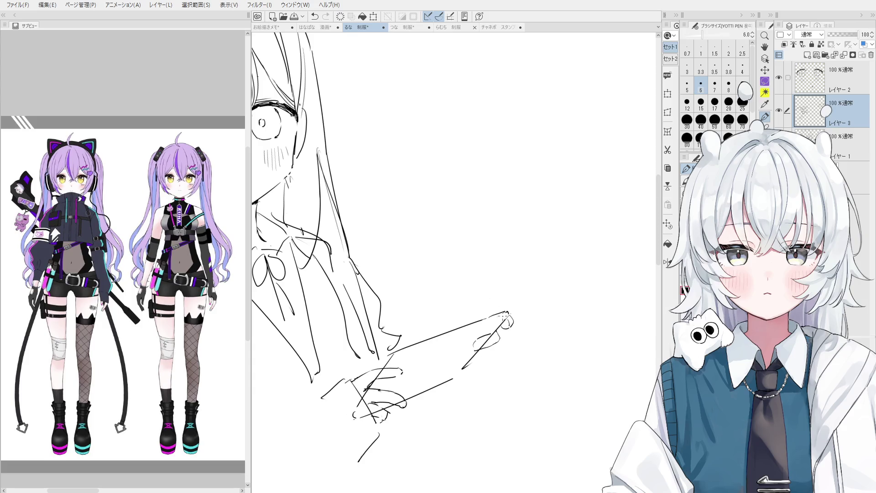
{"action": "scroll", "coordinate": [504, 314], "scroll_direction": "up", "scroll_amount": 2}
{"action": "key", "text": "ctrl+z"}
{"action": "mouse_move", "coordinate": [474, 347]}
{"action": "left_mouse_down"}
{"action": "mouse_move", "coordinate": [501, 329]}
{"action": "mouse_move", "coordinate": [472, 358]}
{"action": "mouse_move", "coordinate": [505, 330]}
{"action": "mouse_move", "coordinate": [466, 375]}
{"action": "mouse_move", "coordinate": [475, 366]}
{"action": "left_mouse_up"}
{"action": "key", "text": "ctrl+z"}
Step: Undo the thumb ellipse again to reshape it, switching between eraser and pen
{"action": "key", "text": "ctrl+z"}
{"action": "key", "text": "ctrl+z"}
{"action": "key", "text": "e"}
{"action": "scroll", "coordinate": [491, 316], "scroll_direction": "up", "scroll_amount": 1}
{"action": "key", "text": "p"}
{"action": "key", "text": "ctrl+z"}
{"action": "key", "text": "e"}
{"action": "key", "text": "p"}
{"action": "scroll", "coordinate": [502, 347], "scroll_direction": "down", "scroll_amount": 1}
{"action": "key", "text": "ctrl+z"}
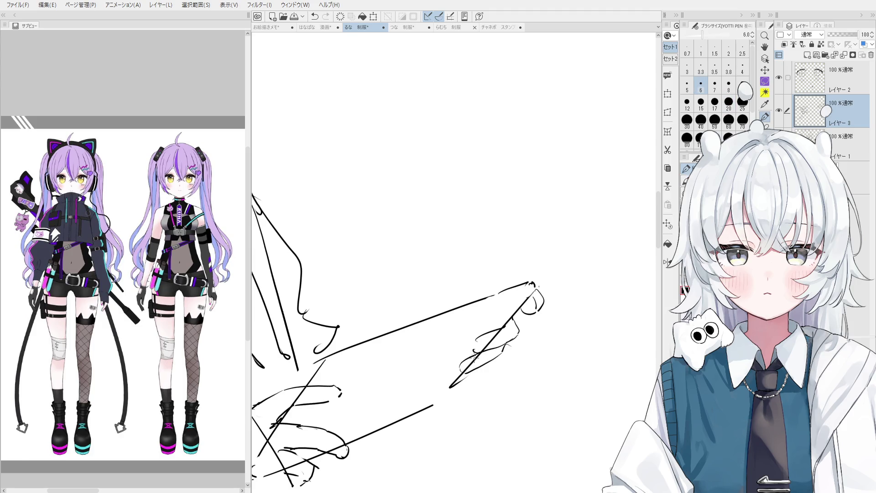
Step: Try a short stroke at the end of the lower tablet line, then undo it
{"action": "scroll", "coordinate": [474, 365], "scroll_direction": "down", "scroll_amount": 2}
{"action": "key", "text": "e"}
{"action": "key", "text": "p"}
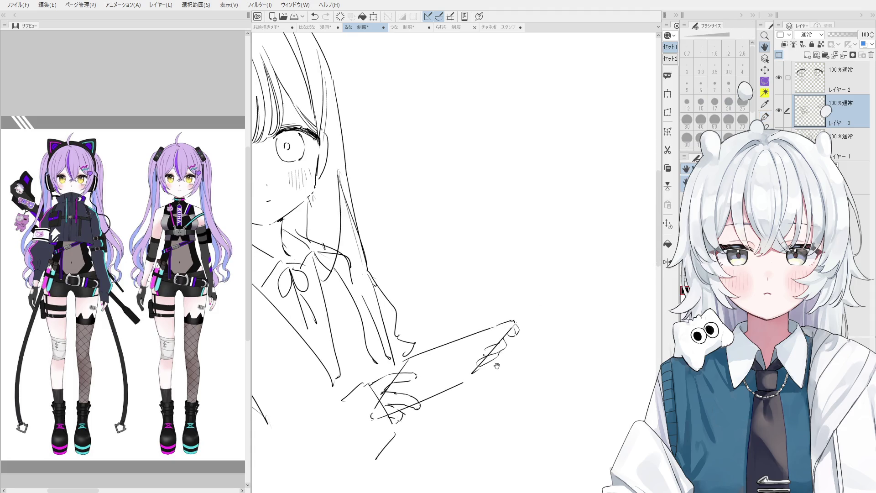
{"action": "mouse_move", "coordinate": [492, 365]}
{"action": "left_mouse_down"}
{"action": "mouse_move", "coordinate": [478, 369]}
{"action": "mouse_move", "coordinate": [512, 357]}
{"action": "left_mouse_up"}
{"action": "key", "text": "ctrl+z"}
{"action": "key", "text": "ctrl+z"}
{"action": "key", "text": "ctrl+z"}
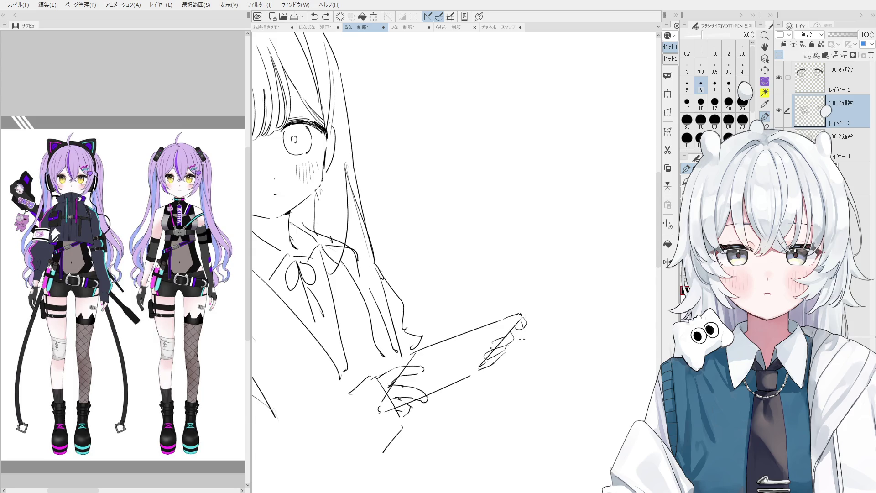
{"action": "key", "text": "e"}
{"action": "scroll", "coordinate": [524, 333], "scroll_direction": "up", "scroll_amount": 2}
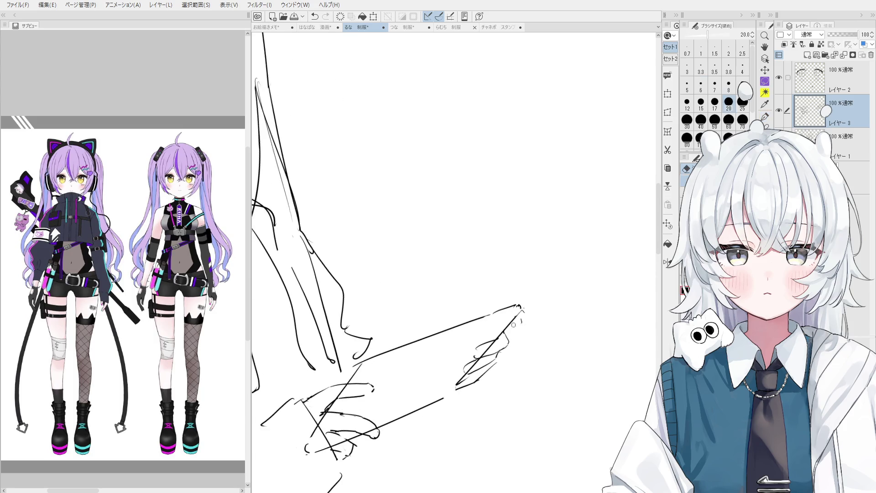
{"action": "key", "text": "p"}
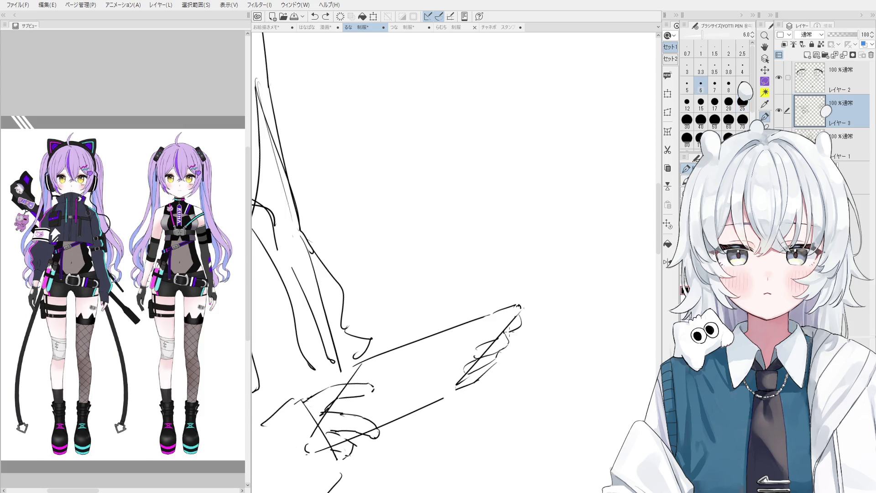
{"action": "key", "text": "ctrl+z"}
Step: Draw and redraw the small fingertip loop near the hatching, closing it into an oval
{"action": "left_click_drag", "start_coordinate": [508, 333], "coordinate": [510, 315]}
{"action": "key", "text": "e"}
{"action": "key", "text": "p"}
{"action": "key", "text": "ctrl+z"}
{"action": "left_click_drag", "start_coordinate": [509, 333], "coordinate": [520, 332]}
{"action": "left_click_drag", "start_coordinate": [505, 323], "coordinate": [508, 353]}
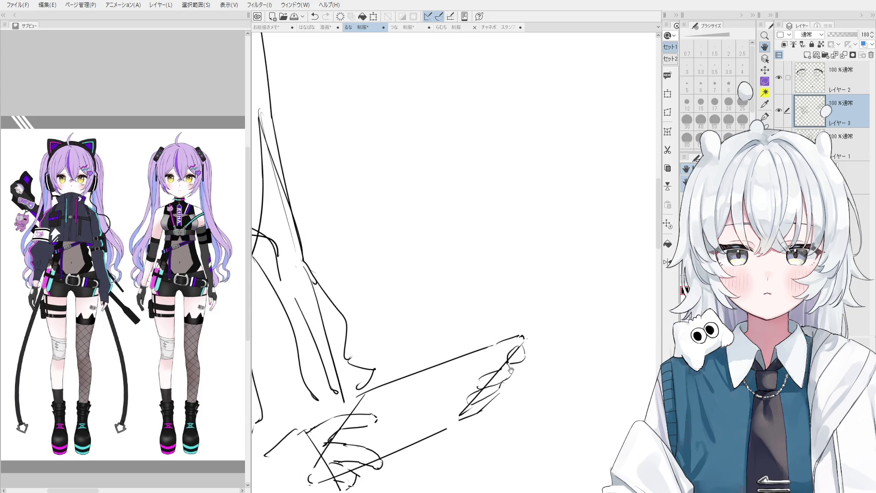
{"action": "scroll", "coordinate": [515, 368], "scroll_direction": "up", "scroll_amount": 1}
{"action": "key", "text": "p"}
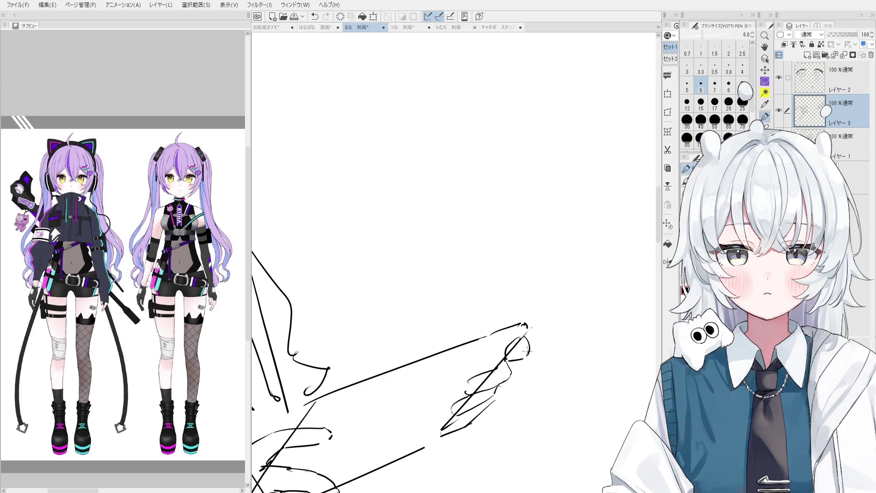
{"action": "key", "text": "ctrl+z"}
{"action": "mouse_move", "coordinate": [525, 336]}
{"action": "left_mouse_down"}
{"action": "mouse_move", "coordinate": [523, 360]}
{"action": "mouse_move", "coordinate": [509, 352]}
{"action": "mouse_move", "coordinate": [518, 345]}
{"action": "mouse_move", "coordinate": [508, 355]}
{"action": "mouse_move", "coordinate": [529, 362]}
{"action": "mouse_move", "coordinate": [515, 362]}
{"action": "left_mouse_up"}
{"action": "key", "text": "ctrl+z"}
Step: Sketch a small curl below the fingers and a short stroke along the lower tablet edge
{"action": "key", "text": "e"}
{"action": "key", "text": "p"}
{"action": "key", "text": "ctrl+z"}
{"action": "scroll", "coordinate": [516, 359], "scroll_direction": "up", "scroll_amount": 1}
{"action": "key", "text": "ctrl+z"}
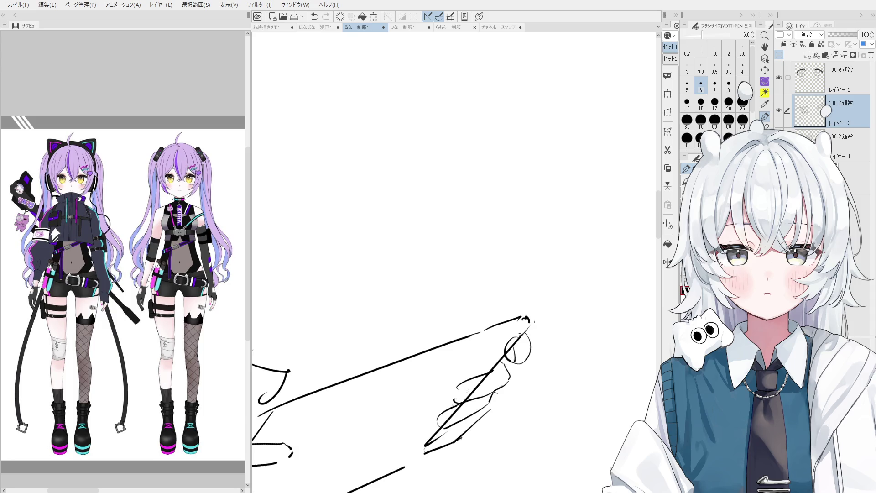
{"action": "left_click_drag", "start_coordinate": [462, 388], "coordinate": [462, 403]}
{"action": "key", "text": "ctrl+z"}
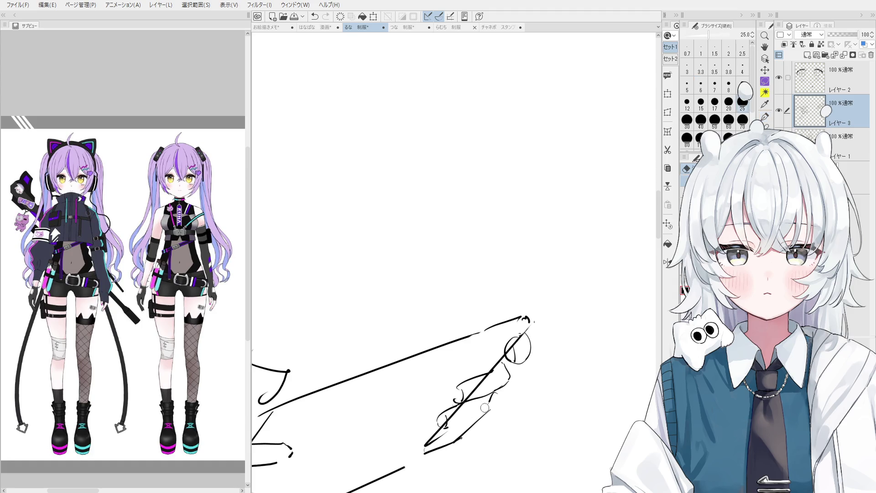
{"action": "left_click_drag", "start_coordinate": [449, 430], "coordinate": [487, 413]}
{"action": "key", "text": "ctrl+z"}
{"action": "key", "text": "ctrl+z"}
{"action": "scroll", "coordinate": [498, 410], "scroll_direction": "down", "scroll_amount": 6}
{"action": "left_click_drag", "start_coordinate": [473, 405], "coordinate": [556, 367]}
{"action": "key", "text": "ctrl+z"}
{"action": "key", "text": "ctrl+z"}
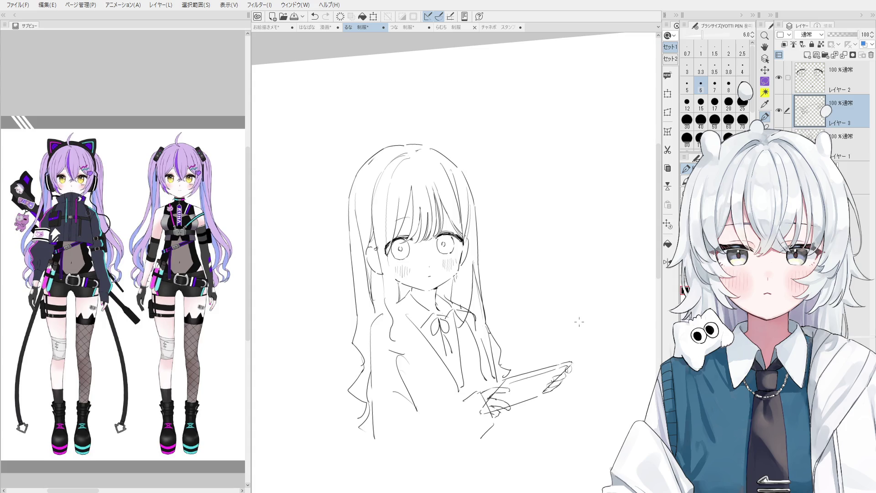
Step: Reset the canvas rotation and make Layer 1 the active drawing layer
{"action": "key", "text": "ctrl+@"}
{"action": "key", "text": "e"}
{"action": "key", "text": "alt+bracketleft"}
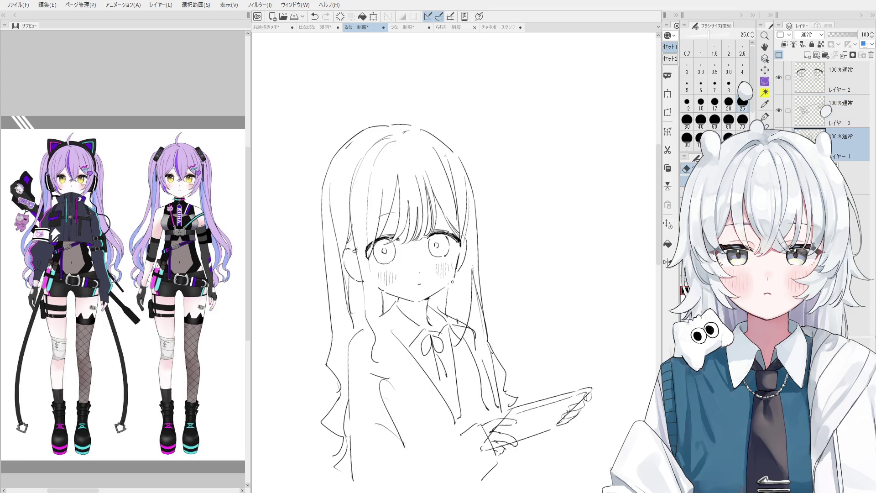
{"action": "key", "text": "p"}
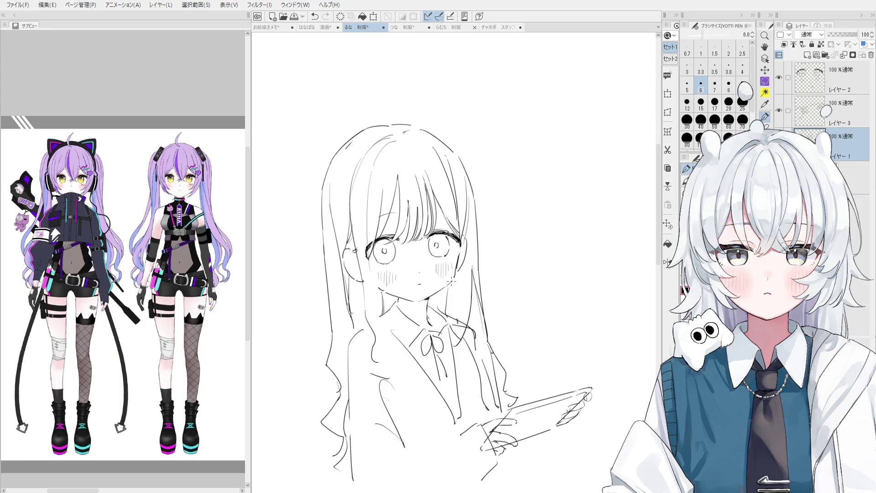
Step: Zoom in on the girl's face and rotate the view upright
{"action": "scroll", "coordinate": [454, 281], "scroll_direction": "down", "scroll_amount": 2}
{"action": "key", "text": "e"}
{"action": "key", "text": "p"}
{"action": "scroll", "coordinate": [451, 266], "scroll_direction": "up", "scroll_amount": 2}
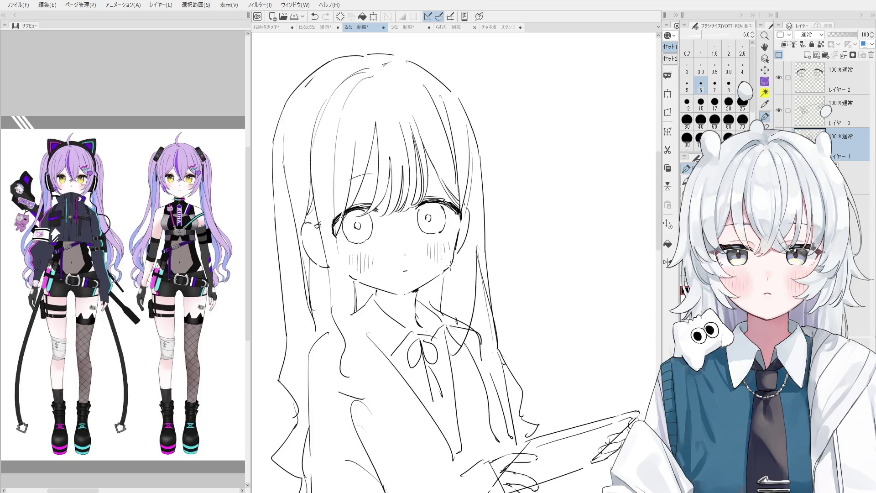
{"action": "scroll", "coordinate": [459, 251], "scroll_direction": "up", "scroll_amount": 2}
{"action": "key", "text": "e"}
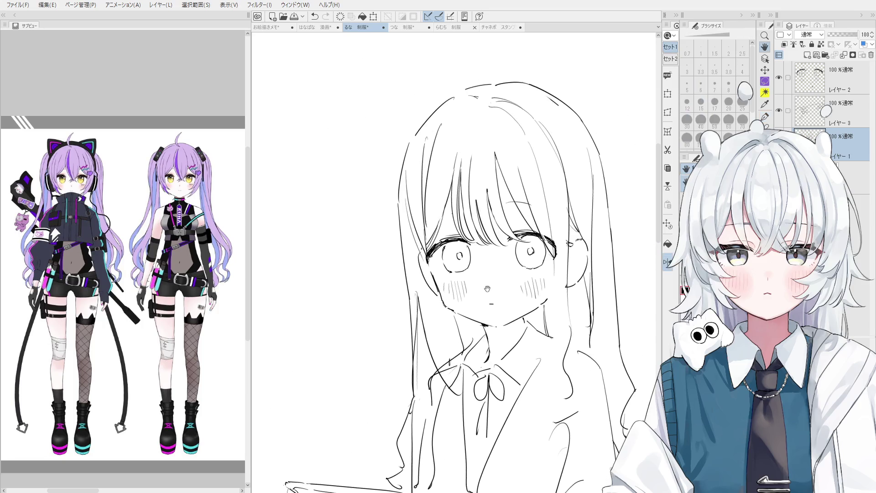
{"action": "key", "text": "p"}
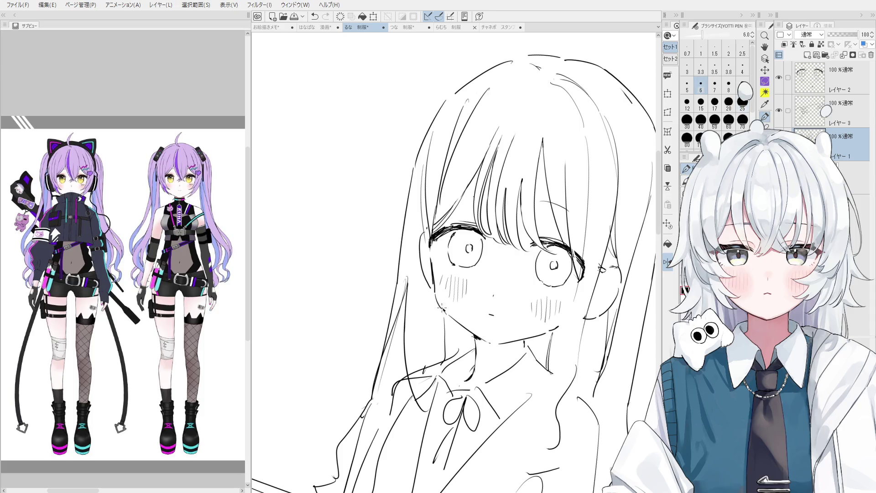
{"action": "scroll", "coordinate": [435, 304], "scroll_direction": "down", "scroll_amount": 1}
{"action": "key", "text": "minus"}
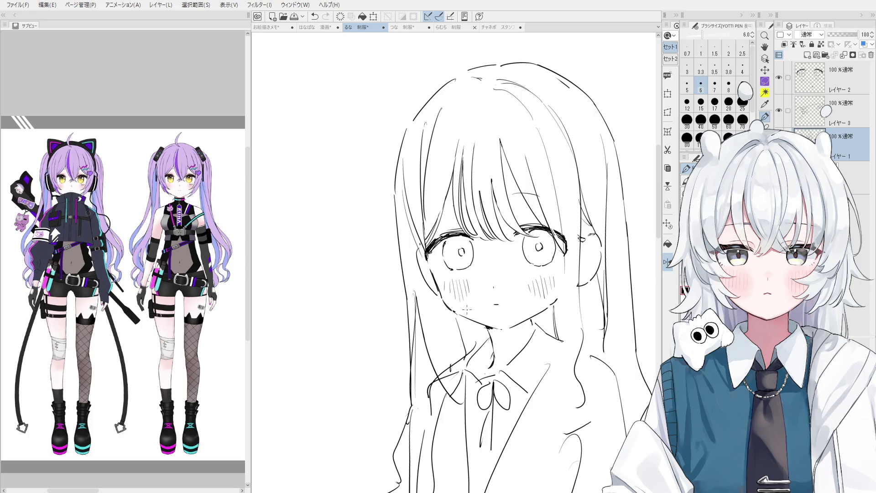
Step: On the bottom sketch layer, erase the short stray stroke near the face
{"action": "scroll", "coordinate": [567, 263], "scroll_direction": "up", "scroll_amount": 5}
{"action": "key", "text": "e"}
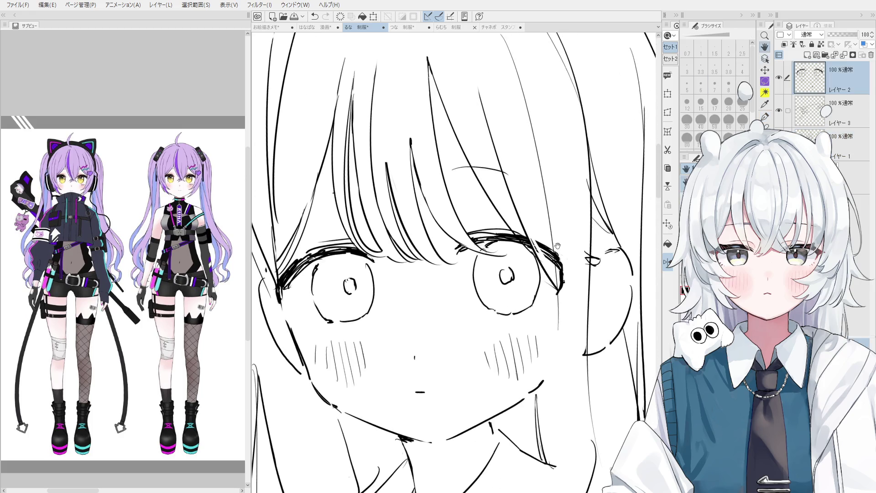
{"action": "scroll", "coordinate": [520, 238], "scroll_direction": "down", "scroll_amount": 2}
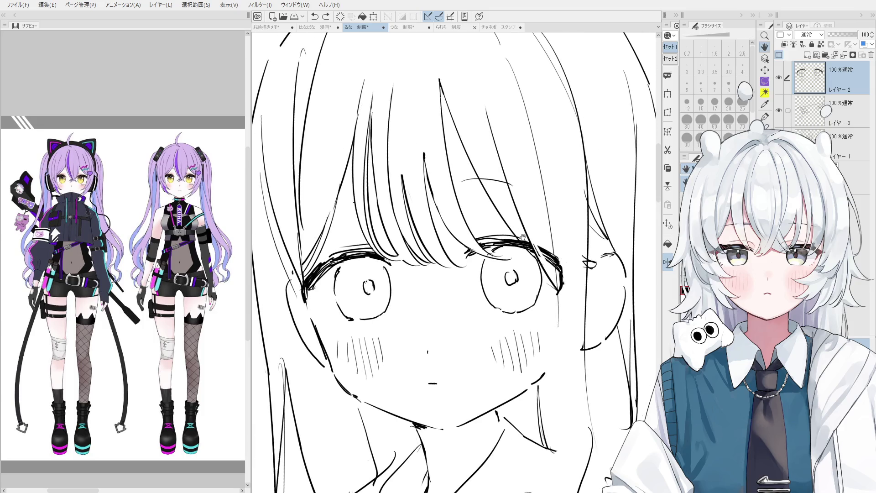
{"action": "scroll", "coordinate": [524, 245], "scroll_direction": "up", "scroll_amount": 2}
{"action": "scroll", "coordinate": [524, 245], "scroll_direction": "down", "scroll_amount": 1}
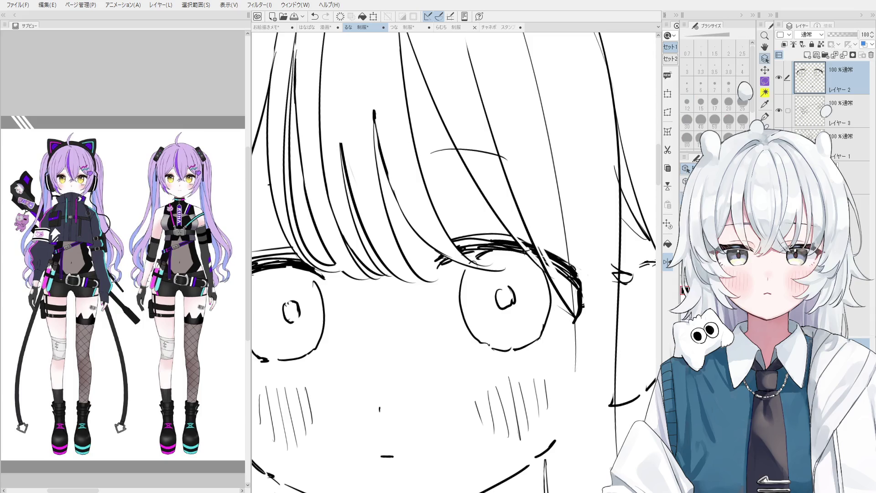
{"action": "left_click", "coordinate": [529, 256], "text": "ctrl+shift"}
{"action": "scroll", "coordinate": [530, 256], "scroll_direction": "down", "scroll_amount": 2}
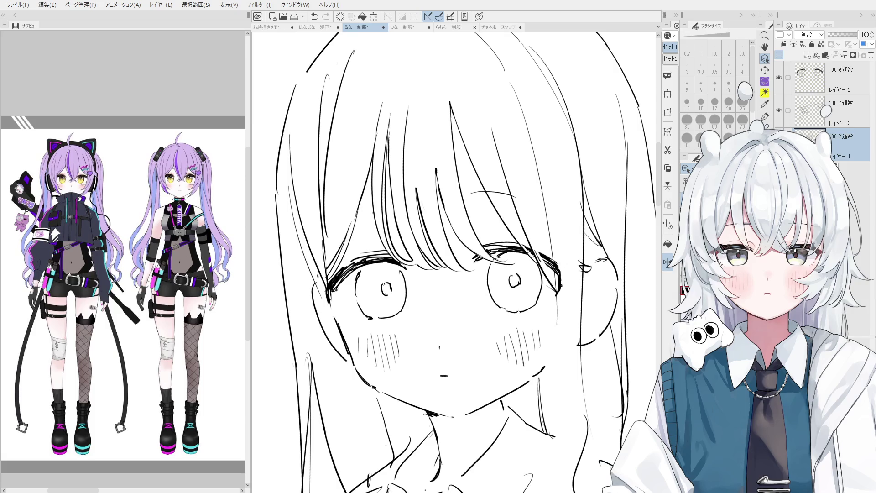
{"action": "scroll", "coordinate": [558, 154], "scroll_direction": "down", "scroll_amount": 2}
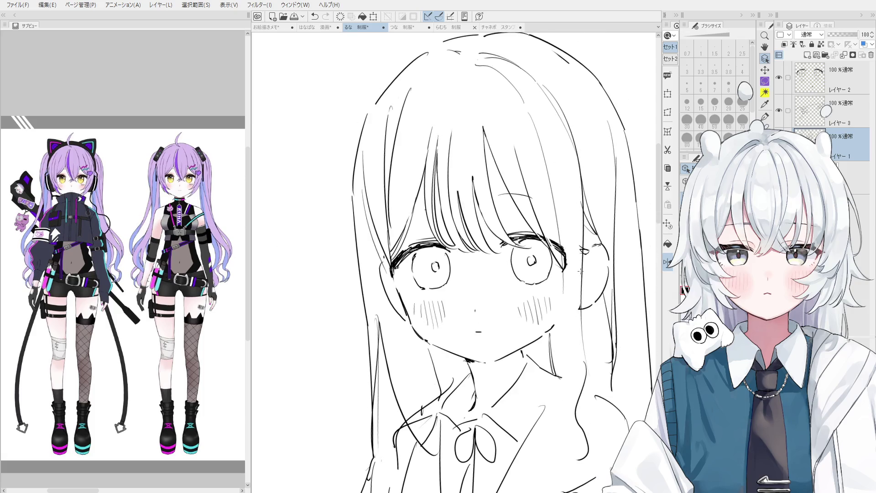
{"action": "scroll", "coordinate": [641, 276], "scroll_direction": "up", "scroll_amount": 2}
{"action": "key", "text": "e"}
{"action": "left_click_drag", "start_coordinate": [548, 322], "coordinate": [576, 312]}
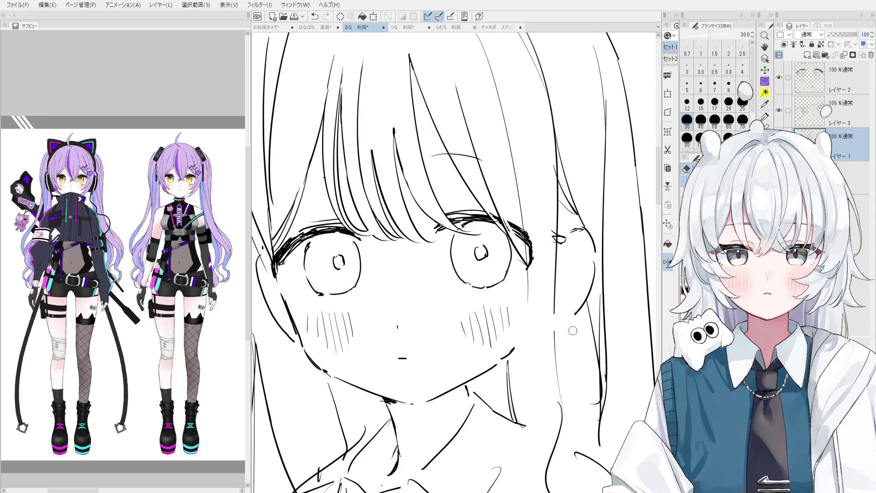
Step: On the eye-lines layer, draw short eyelash strokes beside the eye with the fine pen
{"action": "scroll", "coordinate": [468, 219], "scroll_direction": "down", "scroll_amount": 2}
{"action": "scroll", "coordinate": [475, 228], "scroll_direction": "up", "scroll_amount": 4}
{"action": "left_click", "coordinate": [476, 218], "text": "ctrl+shift"}
{"action": "key", "text": "-"}
{"action": "mouse_move", "coordinate": [445, 215]}
{"action": "left_mouse_down"}
{"action": "mouse_move", "coordinate": [425, 227]}
{"action": "mouse_move", "coordinate": [426, 236]}
{"action": "mouse_move", "coordinate": [441, 226]}
{"action": "mouse_move", "coordinate": [438, 246]}
{"action": "left_mouse_up"}
Step: Adjust the view rotation and zoom, then try and undo a short stroke near the right eye
{"action": "key", "text": "e"}
{"action": "key", "text": "^"}
{"action": "key", "text": "p"}
{"action": "key", "text": "ctrl+z"}
{"action": "key", "text": "-"}
{"action": "key", "text": "ctrl+z"}
{"action": "key", "text": "ctrl+z"}
{"action": "key", "text": "ctrl+minus"}
{"action": "key", "text": "^"}
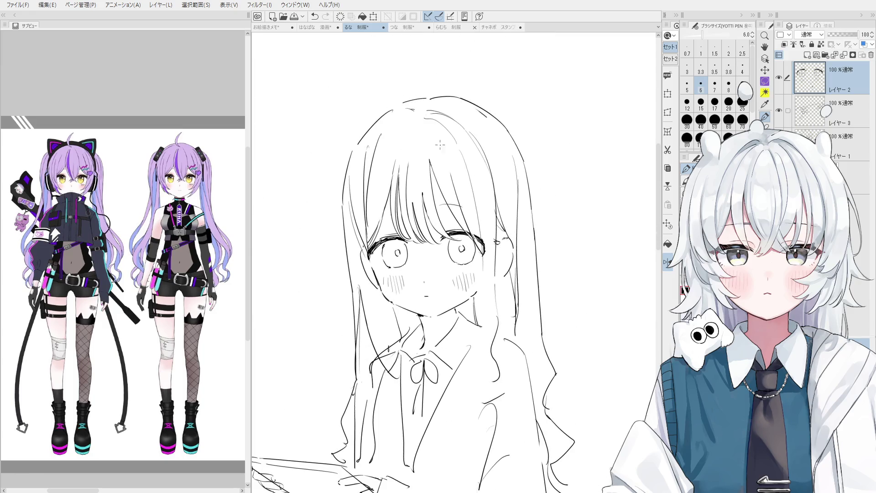
{"action": "key", "text": "^"}
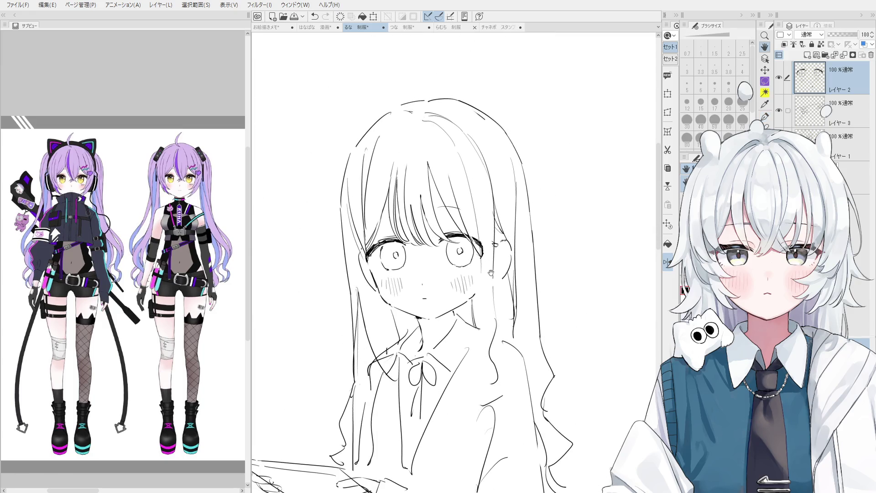
{"action": "key", "text": "e"}
{"action": "key", "text": "p"}
{"action": "left_click_drag", "start_coordinate": [483, 246], "coordinate": [480, 295]}
{"action": "key", "text": "ctrl+z"}
Step: On the bottom sketch layer, trial a line near the face and erase a small cheek mark
{"action": "key", "text": "o"}
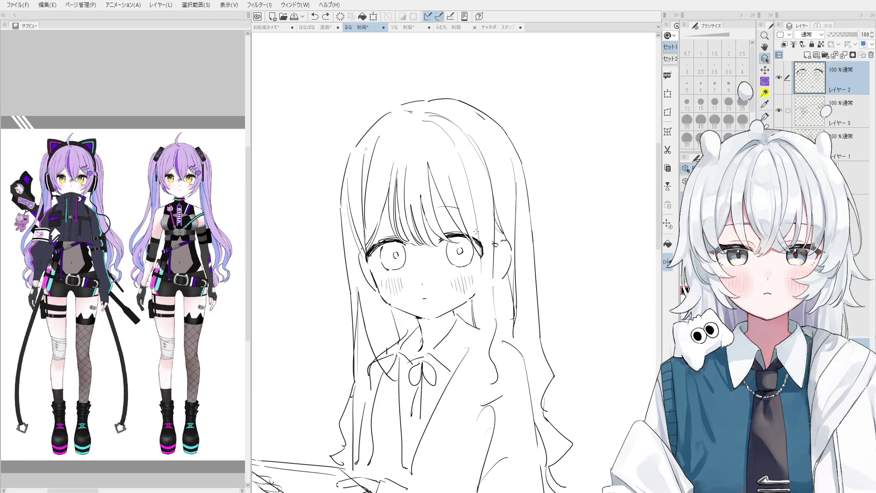
{"action": "left_click", "coordinate": [479, 232]}
{"action": "key", "text": "e"}
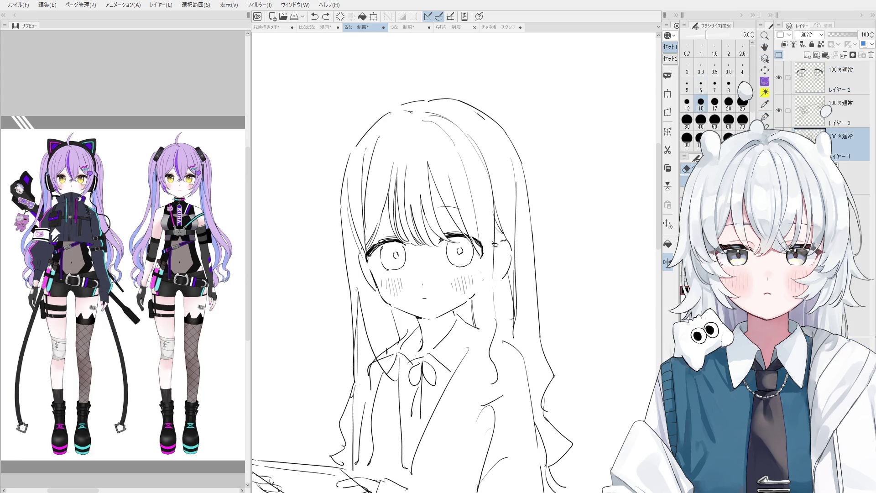
{"action": "key", "text": "p"}
{"action": "left_click_drag", "start_coordinate": [483, 258], "coordinate": [484, 304]}
{"action": "key", "text": "ctrl+z"}
{"action": "key", "text": "-"}
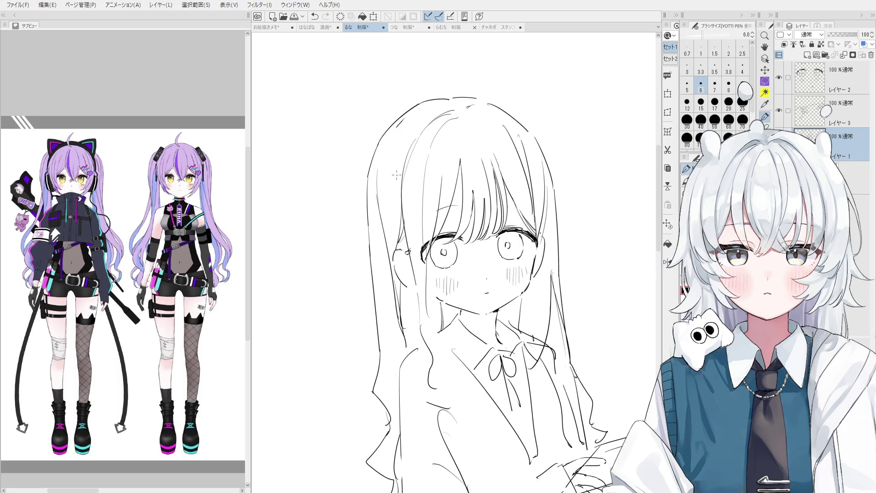
{"action": "key", "text": "e"}
{"action": "mouse_move", "coordinate": [426, 295]}
{"action": "left_mouse_down"}
{"action": "mouse_move", "coordinate": [429, 342]}
{"action": "mouse_move", "coordinate": [445, 345]}
{"action": "mouse_move", "coordinate": [434, 374]}
{"action": "mouse_move", "coordinate": [450, 392]}
{"action": "mouse_move", "coordinate": [441, 381]}
{"action": "mouse_move", "coordinate": [436, 391]}
{"action": "mouse_move", "coordinate": [447, 394]}
{"action": "left_mouse_up"}
{"action": "key", "text": "p"}
{"action": "key", "text": "ctrl+z"}
Step: Redraw the cheek contour and neck line with short strokes, undoing misdrawn ones
{"action": "key", "text": "ctrl+z"}
{"action": "scroll", "coordinate": [434, 374], "scroll_direction": "up", "scroll_amount": 1}
{"action": "key", "text": "ctrl+z"}
{"action": "key", "text": "ctrl+z"}
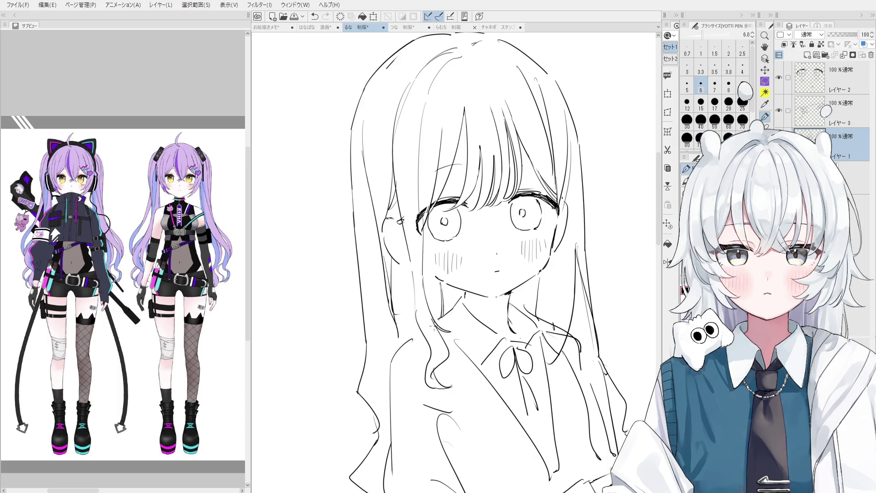
{"action": "left_click_drag", "start_coordinate": [406, 228], "coordinate": [401, 305]}
{"action": "key", "text": "ctrl+z"}
{"action": "left_click_drag", "start_coordinate": [409, 240], "coordinate": [405, 312]}
{"action": "left_click_drag", "start_coordinate": [420, 274], "coordinate": [407, 306]}
{"action": "key", "text": "ctrl+z"}
{"action": "left_click_drag", "start_coordinate": [414, 256], "coordinate": [419, 299]}
{"action": "scroll", "coordinate": [419, 299], "scroll_direction": "down", "scroll_amount": 1}
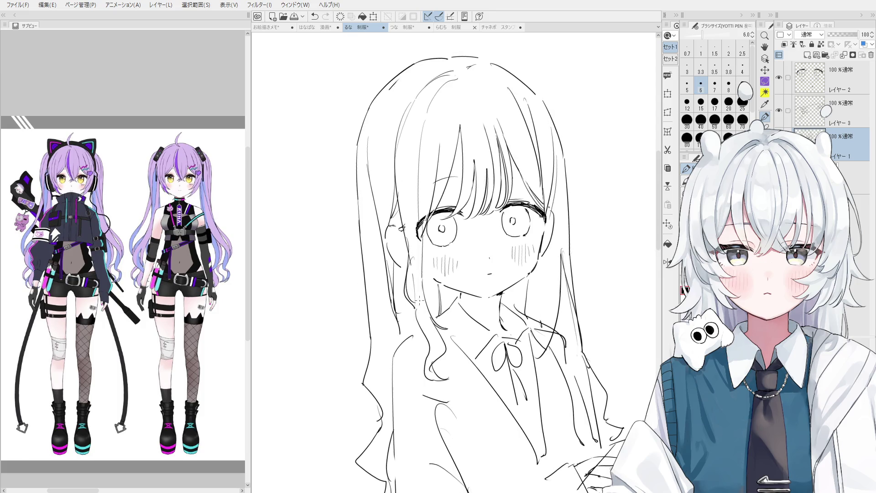
{"action": "key", "text": "ctrl+z"}
{"action": "key", "text": "ctrl+z"}
{"action": "left_click_drag", "start_coordinate": [411, 267], "coordinate": [415, 275]}
{"action": "key", "text": "ctrl+z"}
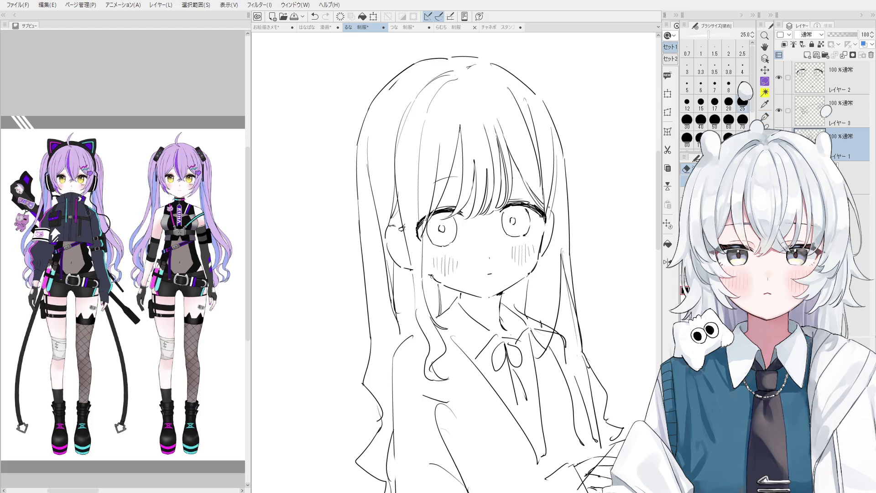
{"action": "scroll", "coordinate": [431, 274], "scroll_direction": "down", "scroll_amount": 2}
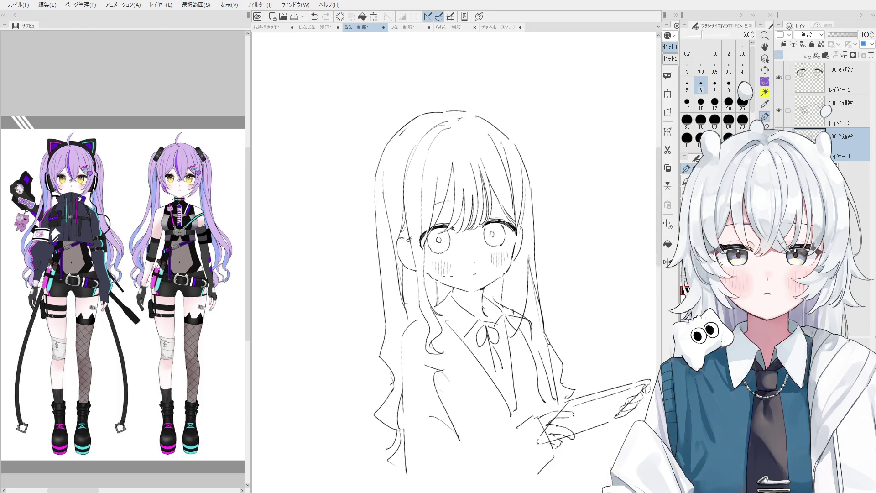
Step: Pan the sketch up and draw the lower-body contour and forearm line below the tablet arm
{"action": "scroll", "coordinate": [443, 277], "scroll_direction": "down", "scroll_amount": 3}
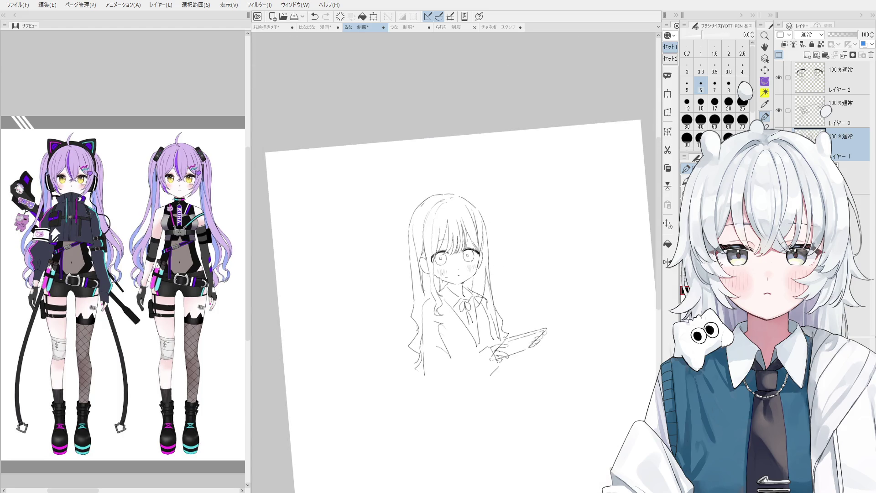
{"action": "mouse_move", "coordinate": [476, 383]}
{"action": "left_mouse_down"}
{"action": "mouse_move", "coordinate": [465, 373]}
{"action": "mouse_move", "coordinate": [459, 313]}
{"action": "left_mouse_up"}
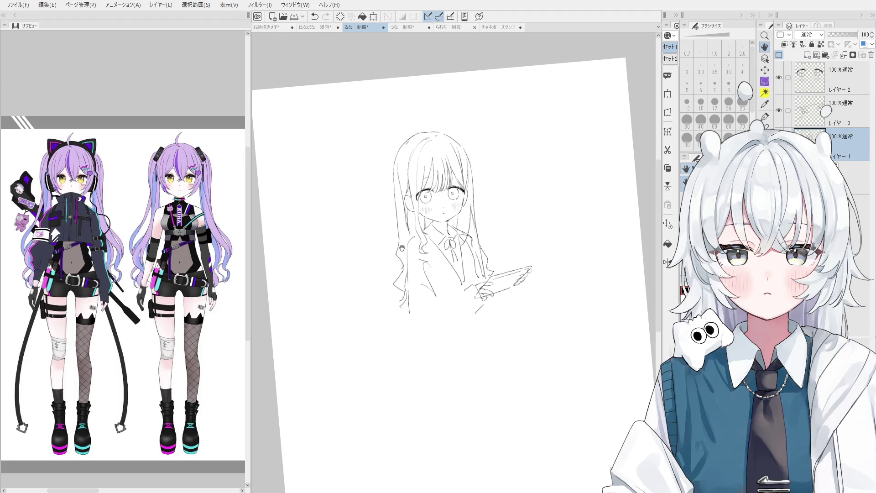
{"action": "key", "text": "p"}
{"action": "mouse_move", "coordinate": [493, 296]}
{"action": "left_mouse_down"}
{"action": "mouse_move", "coordinate": [491, 341]}
{"action": "mouse_move", "coordinate": [469, 353]}
{"action": "left_mouse_up"}
{"action": "key", "text": "ctrl+z"}
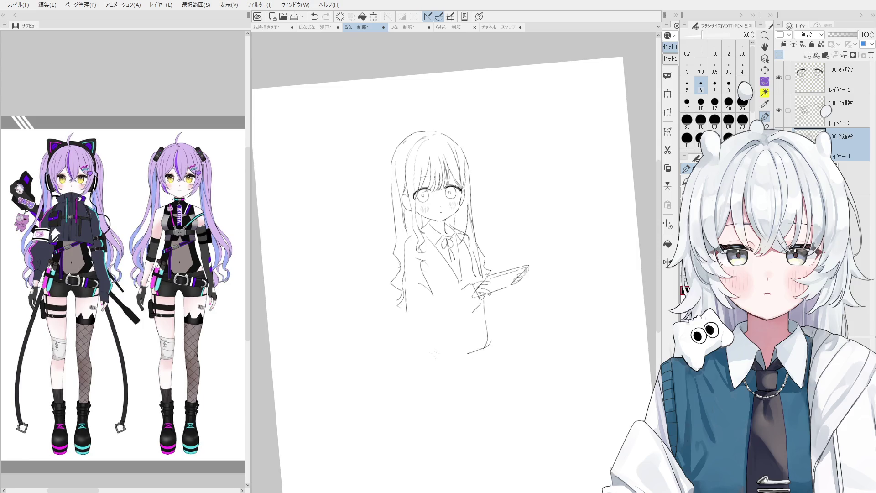
{"action": "key", "text": "ctrl+z"}
{"action": "left_click_drag", "start_coordinate": [409, 320], "coordinate": [434, 336]}
{"action": "left_click_drag", "start_coordinate": [473, 311], "coordinate": [437, 337]}
{"action": "key", "text": "ctrl+z"}
{"action": "key", "text": "ctrl+z"}
{"action": "key", "text": "ctrl+@"}
Step: Redraw the hip as one continuous curve, erasing the stray lower line near it
{"action": "scroll", "coordinate": [401, 315], "scroll_direction": "up", "scroll_amount": 3}
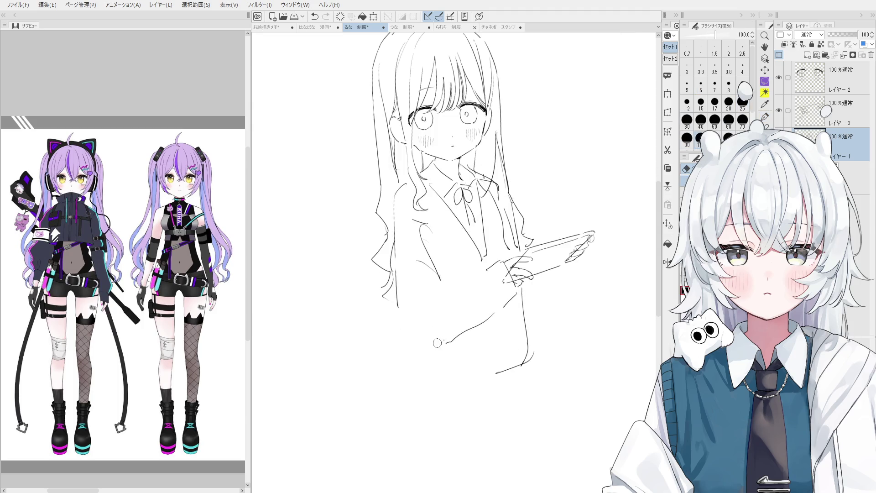
{"action": "key", "text": "ctrl+z"}
{"action": "left_click_drag", "start_coordinate": [400, 310], "coordinate": [418, 343]}
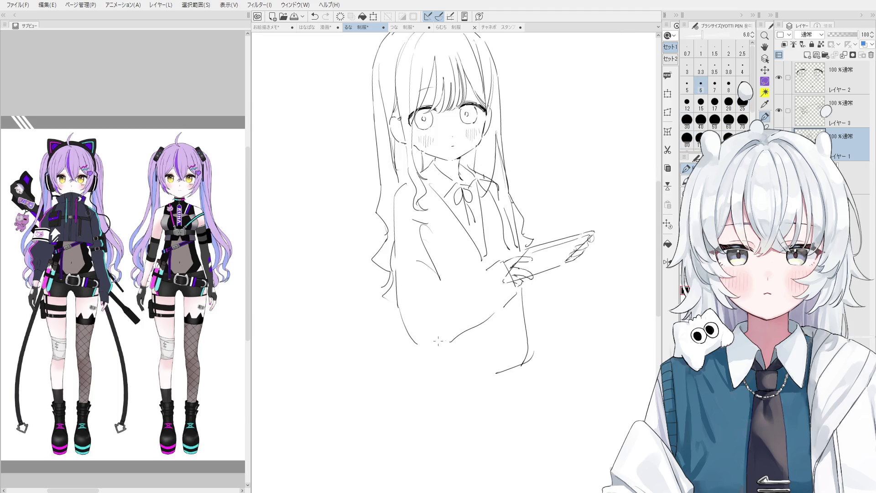
{"action": "key", "text": "e"}
{"action": "mouse_move", "coordinate": [493, 314]}
{"action": "left_mouse_down"}
{"action": "mouse_move", "coordinate": [442, 336]}
{"action": "mouse_move", "coordinate": [477, 323]}
{"action": "left_mouse_up"}
{"action": "key", "text": "p"}
{"action": "key", "text": "ctrl+z"}
{"action": "mouse_move", "coordinate": [413, 340]}
{"action": "left_mouse_down"}
{"action": "mouse_move", "coordinate": [499, 311]}
{"action": "mouse_move", "coordinate": [427, 342]}
{"action": "left_mouse_up"}
{"action": "key", "text": "ctrl+z"}
Step: Add and rework a diagonal line beside the lapel V lines
{"action": "key", "text": "ctrl+z"}
{"action": "left_click_drag", "start_coordinate": [502, 307], "coordinate": [420, 343]}
{"action": "mouse_move", "coordinate": [409, 226]}
{"action": "left_mouse_down"}
{"action": "mouse_move", "coordinate": [439, 254]}
{"action": "mouse_move", "coordinate": [432, 233]}
{"action": "mouse_move", "coordinate": [439, 253]}
{"action": "left_mouse_up"}
{"action": "key", "text": "ctrl+z"}
{"action": "key", "text": "ctrl+z"}
{"action": "left_click_drag", "start_coordinate": [435, 222], "coordinate": [443, 261]}
{"action": "key", "text": "e"}
{"action": "mouse_move", "coordinate": [431, 223]}
{"action": "left_mouse_down"}
{"action": "mouse_move", "coordinate": [452, 296]}
{"action": "mouse_move", "coordinate": [441, 282]}
{"action": "mouse_move", "coordinate": [422, 313]}
{"action": "mouse_move", "coordinate": [439, 320]}
{"action": "mouse_move", "coordinate": [427, 310]}
{"action": "left_mouse_up"}
{"action": "key", "text": "p"}
{"action": "key", "text": "e"}
{"action": "key", "text": "p"}
{"action": "key", "text": "e"}
{"action": "key", "text": "p"}
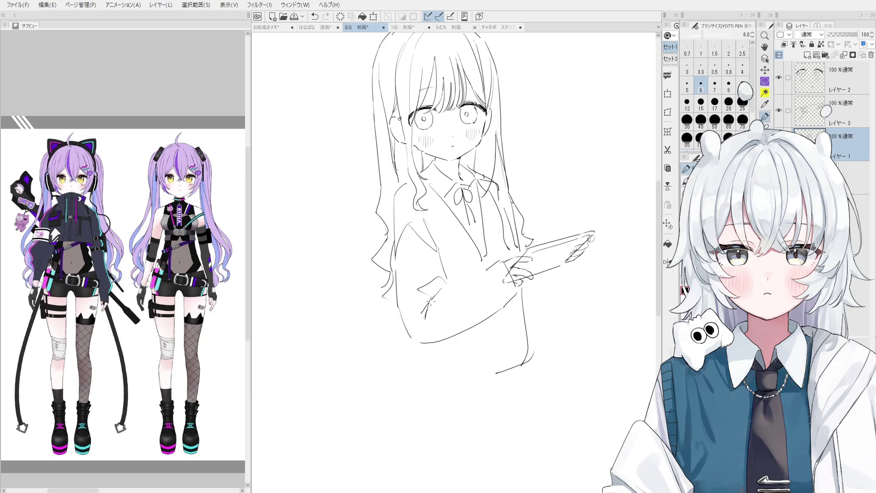
Step: Redraw the sleeve as a longer wavy line, then erase the long lower sleeve curve
{"action": "scroll", "coordinate": [454, 296], "scroll_direction": "down", "scroll_amount": 1}
{"action": "scroll", "coordinate": [454, 295], "scroll_direction": "up", "scroll_amount": 2}
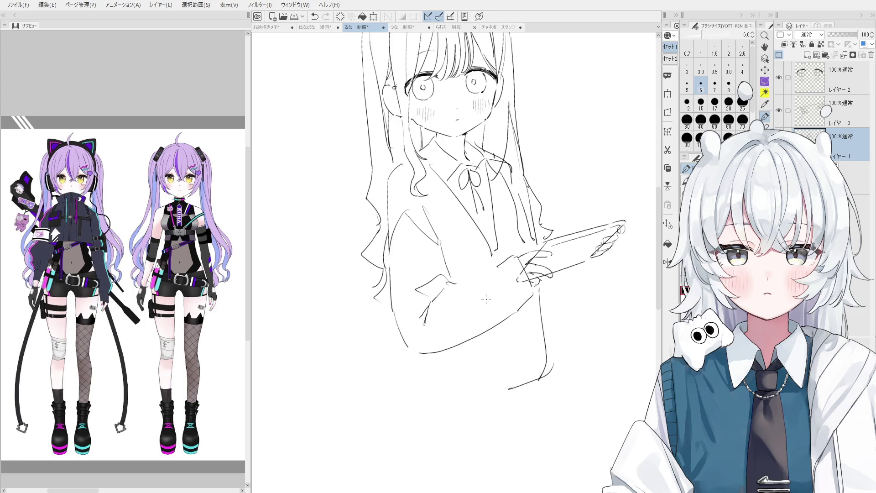
{"action": "key", "text": "ctrl+z"}
{"action": "left_click_drag", "start_coordinate": [446, 285], "coordinate": [492, 271]}
{"action": "key", "text": "ctrl+z"}
{"action": "scroll", "coordinate": [494, 269], "scroll_direction": "down", "scroll_amount": 1}
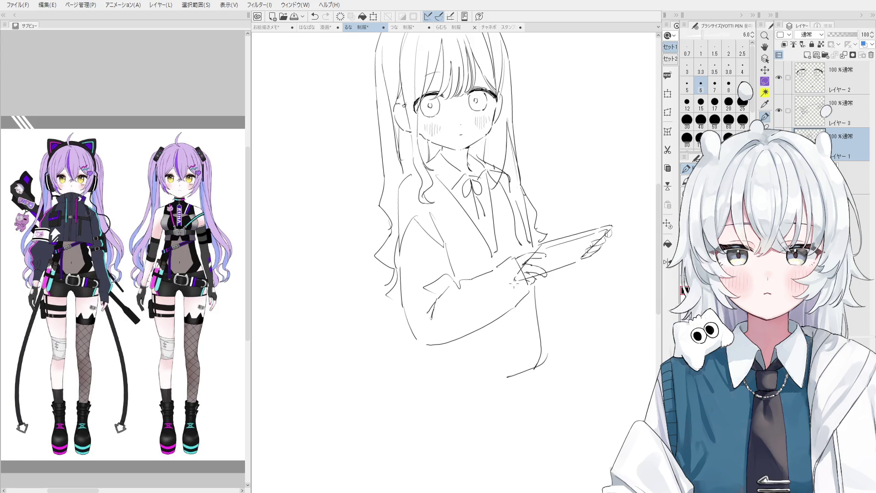
{"action": "key", "text": "e"}
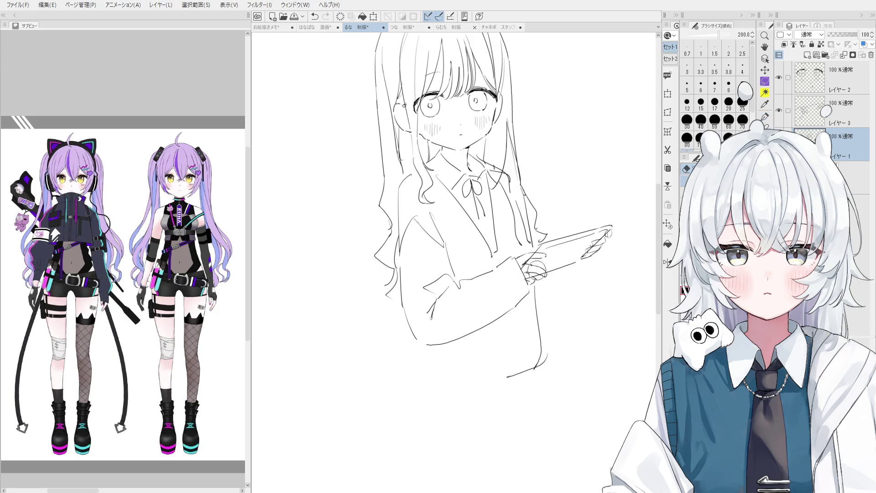
{"action": "scroll", "coordinate": [529, 263], "scroll_direction": "down", "scroll_amount": 2}
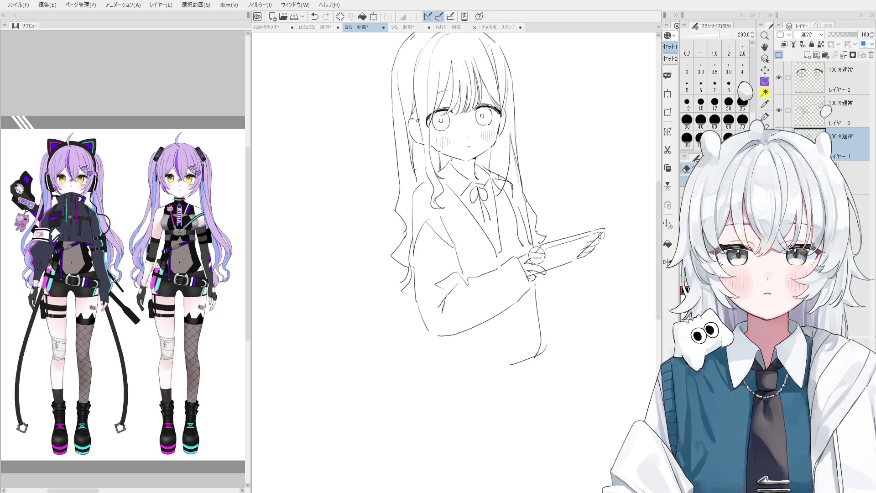
{"action": "scroll", "coordinate": [577, 250], "scroll_direction": "up", "scroll_amount": 2}
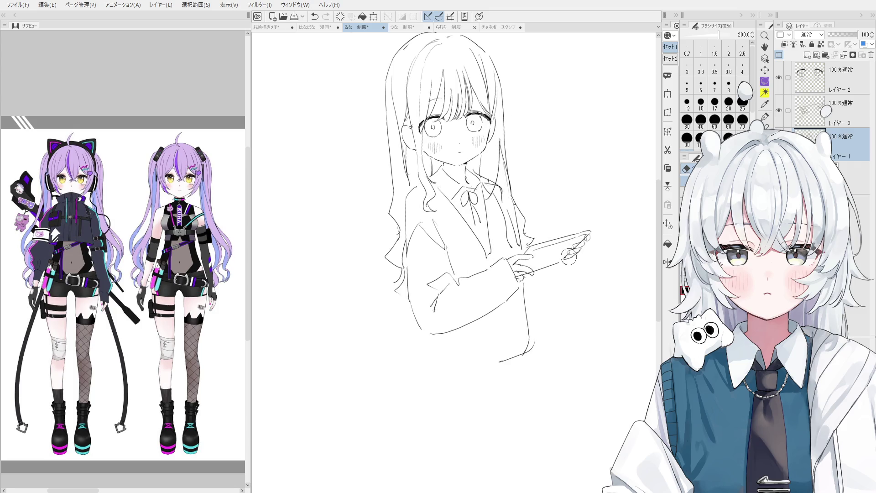
{"action": "left_click_drag", "start_coordinate": [585, 241], "coordinate": [593, 235]}
{"action": "left_click_drag", "start_coordinate": [523, 299], "coordinate": [424, 333]}
{"action": "key", "text": "p"}
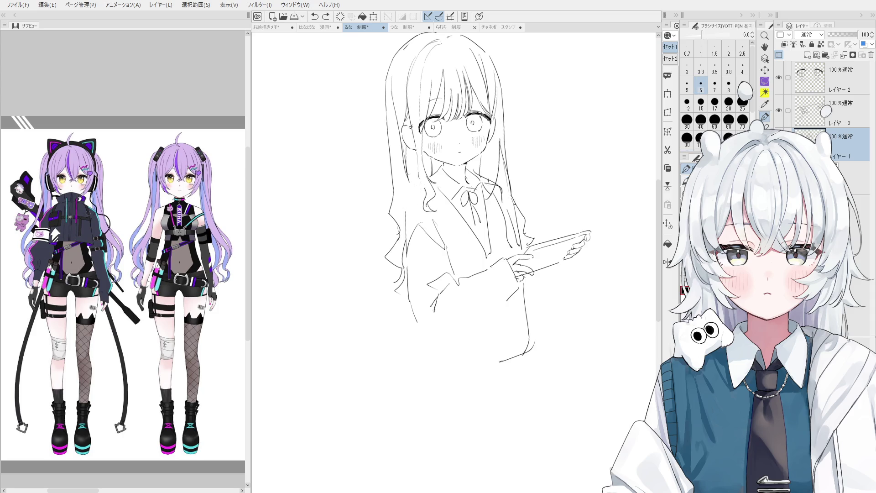
Step: Retry the left sleeve and the curved lower sleeve line near the cuff
{"action": "key", "text": "ctrl+z"}
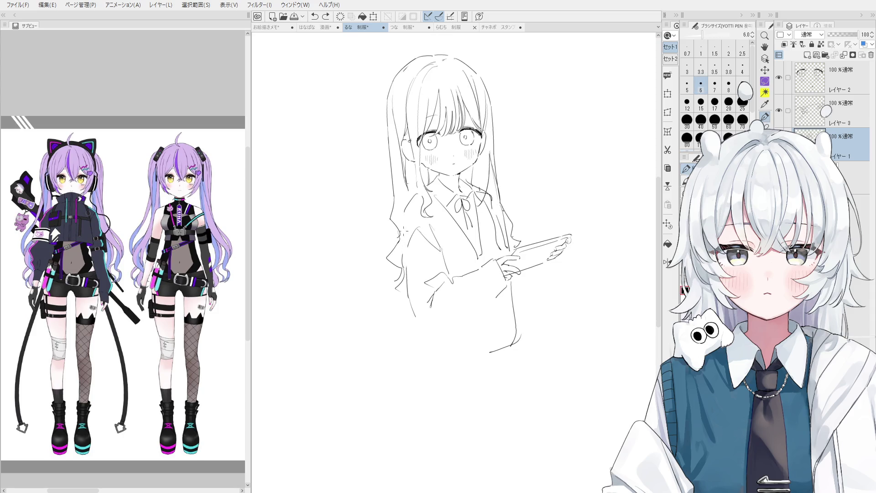
{"action": "left_click_drag", "start_coordinate": [401, 273], "coordinate": [407, 314]}
{"action": "key", "text": "ctrl+z"}
{"action": "mouse_move", "coordinate": [402, 254]}
{"action": "left_mouse_down"}
{"action": "mouse_move", "coordinate": [409, 313]}
{"action": "mouse_move", "coordinate": [405, 302]}
{"action": "mouse_move", "coordinate": [411, 310]}
{"action": "mouse_move", "coordinate": [436, 291]}
{"action": "mouse_move", "coordinate": [416, 306]}
{"action": "mouse_move", "coordinate": [447, 327]}
{"action": "left_mouse_up"}
{"action": "key", "text": "ctrl+z"}
{"action": "key", "text": "ctrl+z"}
{"action": "key", "text": "ctrl+z"}
{"action": "key", "text": "ctrl+z"}
{"action": "left_click_drag", "start_coordinate": [506, 284], "coordinate": [437, 328]}
Step: Draw the curved left body contour and add a short stroke on the sleeve
{"action": "key", "text": "ctrl+z"}
{"action": "left_click_drag", "start_coordinate": [506, 284], "coordinate": [434, 332]}
{"action": "key", "text": "ctrl+z"}
{"action": "left_click_drag", "start_coordinate": [493, 300], "coordinate": [427, 336]}
{"action": "key", "text": "ctrl+z"}
{"action": "key", "text": "ctrl+z"}
{"action": "left_click_drag", "start_coordinate": [406, 305], "coordinate": [421, 333]}
{"action": "key", "text": "ctrl+z"}
{"action": "left_click_drag", "start_coordinate": [406, 303], "coordinate": [421, 333]}
{"action": "key", "text": "ctrl+z"}
{"action": "left_click_drag", "start_coordinate": [445, 260], "coordinate": [452, 277]}
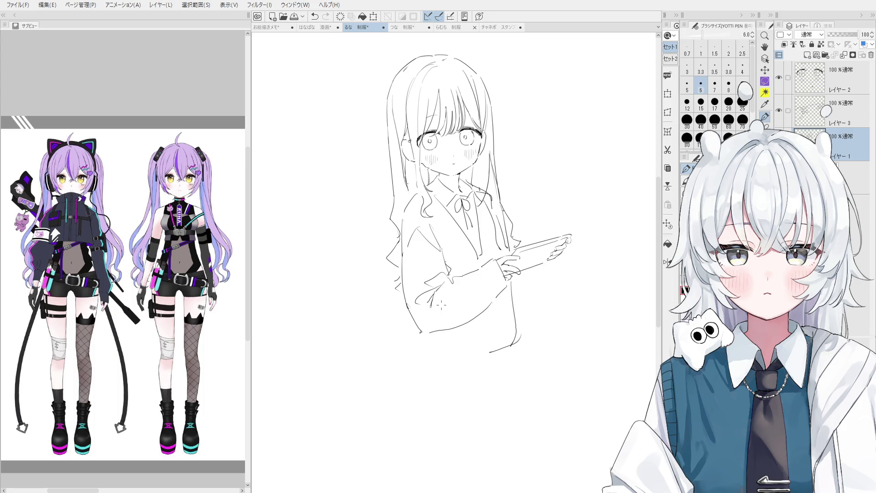
Step: Erase the stray strokes along the left hair edge
{"action": "key", "text": "e"}
{"action": "scroll", "coordinate": [396, 167], "scroll_direction": "up", "scroll_amount": 5}
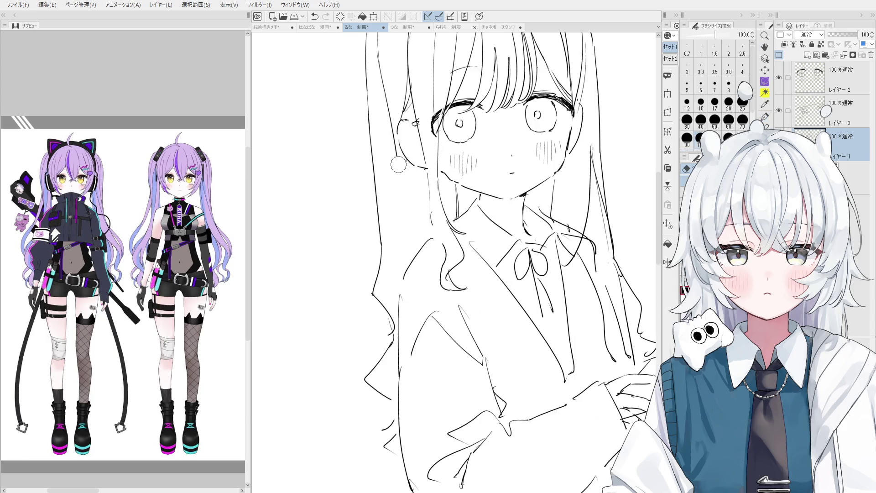
{"action": "scroll", "coordinate": [397, 167], "scroll_direction": "down", "scroll_amount": 1}
{"action": "left_click_drag", "start_coordinate": [383, 68], "coordinate": [403, 190]}
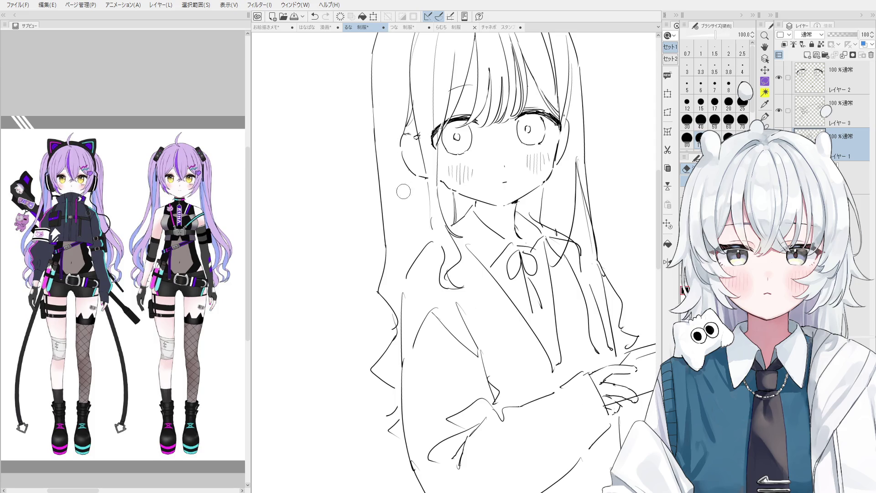
{"action": "scroll", "coordinate": [401, 182], "scroll_direction": "down", "scroll_amount": 2}
Step: Redraw the left hair edge in short strokes with the YOTTI pen at size 6, undoing failed attempts
{"action": "key", "text": "p"}
{"action": "key", "text": "ctrl+z"}
{"action": "left_click_drag", "start_coordinate": [393, 78], "coordinate": [411, 230]}
{"action": "key", "text": "e"}
{"action": "key", "text": "p"}
{"action": "key", "text": "ctrl+z"}
{"action": "mouse_move", "coordinate": [400, 155]}
{"action": "left_mouse_down"}
{"action": "mouse_move", "coordinate": [416, 252]}
{"action": "mouse_move", "coordinate": [409, 257]}
{"action": "left_mouse_up"}
{"action": "key", "text": "ctrl+z"}
{"action": "scroll", "coordinate": [407, 258], "scroll_direction": "down", "scroll_amount": 1}
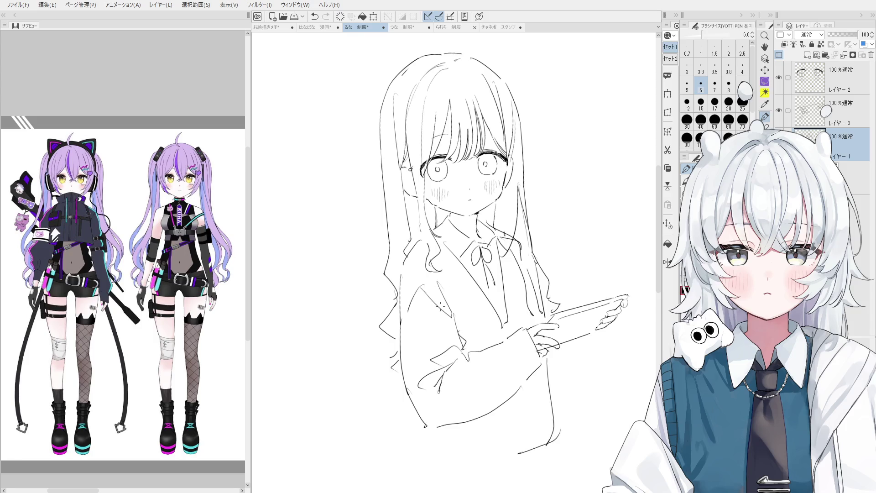
{"action": "left_click_drag", "start_coordinate": [386, 173], "coordinate": [393, 234]}
{"action": "key", "text": "ctrl+z"}
{"action": "left_click_drag", "start_coordinate": [393, 201], "coordinate": [400, 258]}
Step: Draw the right hair edge beside the face and test short strokes near the collar
{"action": "left_click_drag", "start_coordinate": [504, 193], "coordinate": [507, 237]}
{"action": "key", "text": "e"}
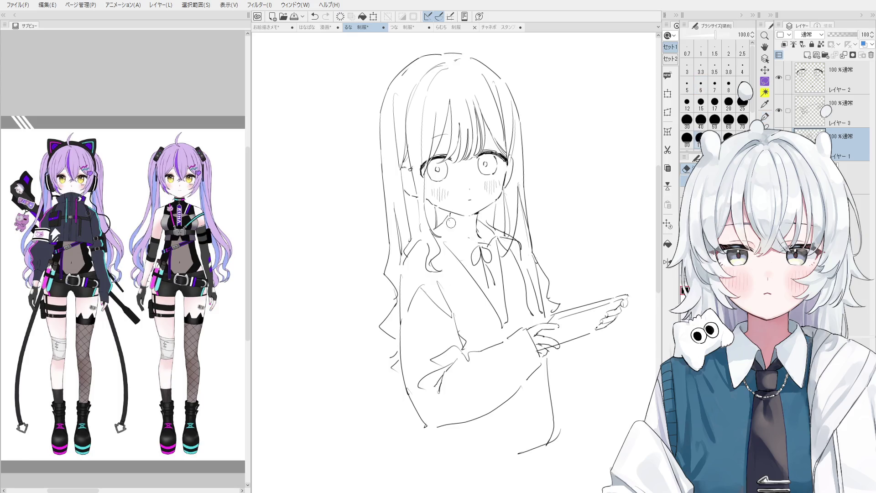
{"action": "key", "text": "p"}
{"action": "key", "text": "ctrl+z"}
{"action": "key", "text": "ctrl+y"}
{"action": "key", "text": "ctrl+z"}
{"action": "key", "text": "ctrl+y"}
{"action": "key", "text": "ctrl+z"}
{"action": "key", "text": "ctrl+y"}
{"action": "left_click_drag", "start_coordinate": [474, 242], "coordinate": [458, 262]}
{"action": "key", "text": "ctrl+z"}
{"action": "key", "text": "ctrl+z"}
{"action": "key", "text": "ctrl+z"}
{"action": "key", "text": "ctrl+z"}
Step: Try short new collar strokes near the neck, undoing the unsatisfying ones
{"action": "scroll", "coordinate": [470, 242], "scroll_direction": "up", "scroll_amount": 2}
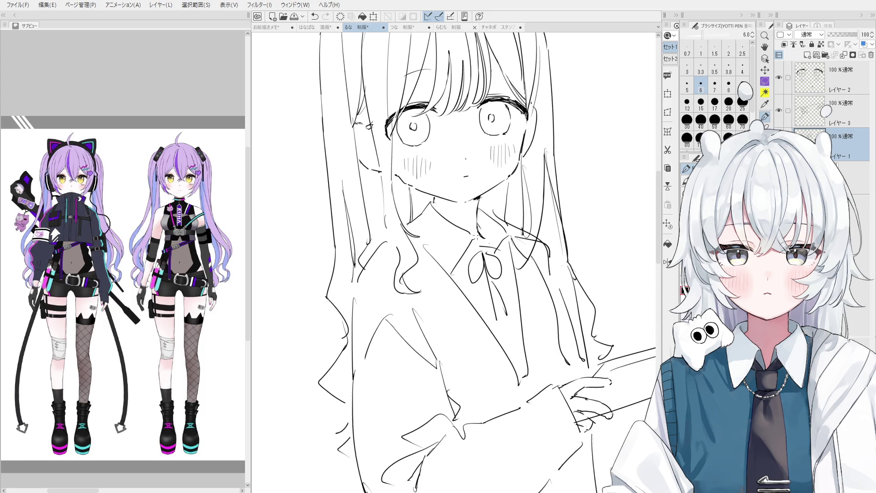
{"action": "key", "text": "ctrl+z"}
{"action": "left_click_drag", "start_coordinate": [475, 226], "coordinate": [468, 230]}
{"action": "key", "text": "ctrl+z"}
{"action": "mouse_move", "coordinate": [480, 217]}
{"action": "left_mouse_down"}
{"action": "mouse_move", "coordinate": [477, 234]}
{"action": "mouse_move", "coordinate": [488, 246]}
{"action": "left_mouse_up"}
{"action": "key", "text": "ctrl+z"}
{"action": "key", "text": "e"}
{"action": "key", "text": "p"}
{"action": "scroll", "coordinate": [487, 245], "scroll_direction": "down", "scroll_amount": 1}
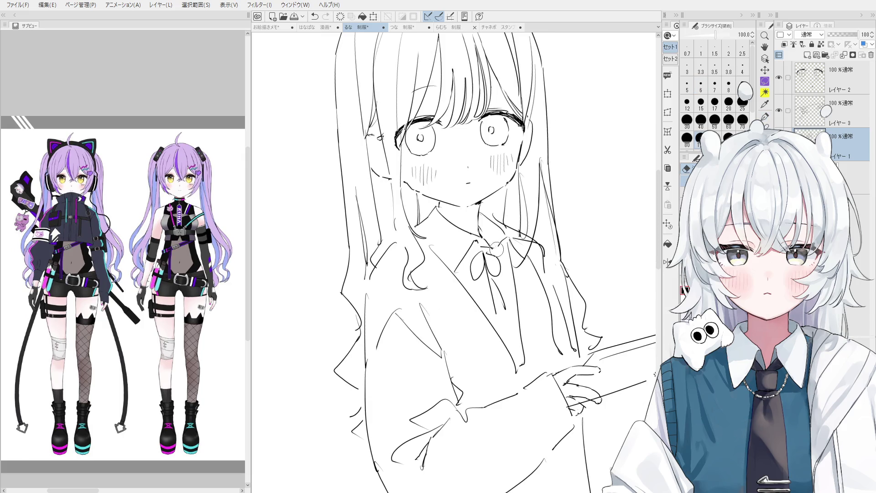
Step: Redraw the right side of the collar line, alternating between pen and eraser
{"action": "key", "text": "e"}
{"action": "scroll", "coordinate": [487, 243], "scroll_direction": "down", "scroll_amount": 1}
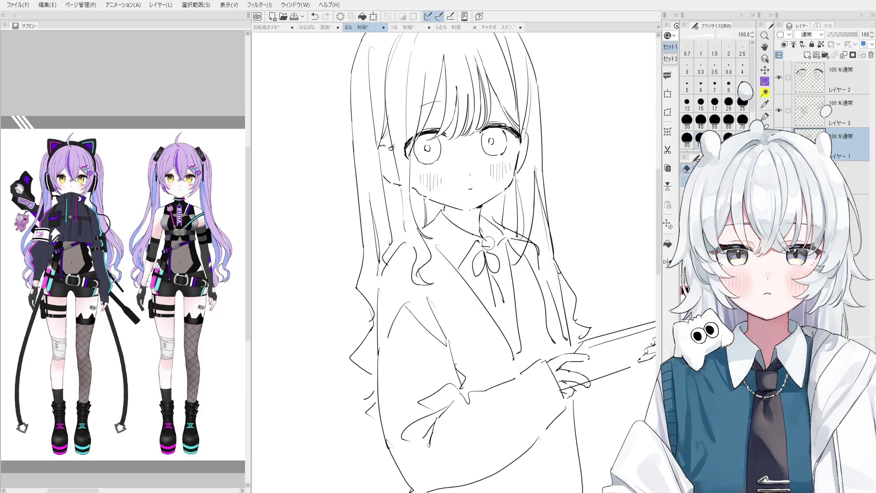
{"action": "key", "text": "p"}
{"action": "key", "text": "ctrl+z"}
{"action": "mouse_move", "coordinate": [488, 240]}
{"action": "left_mouse_down"}
{"action": "mouse_move", "coordinate": [494, 250]}
{"action": "mouse_move", "coordinate": [505, 237]}
{"action": "left_mouse_up"}
{"action": "key", "text": "ctrl+z"}
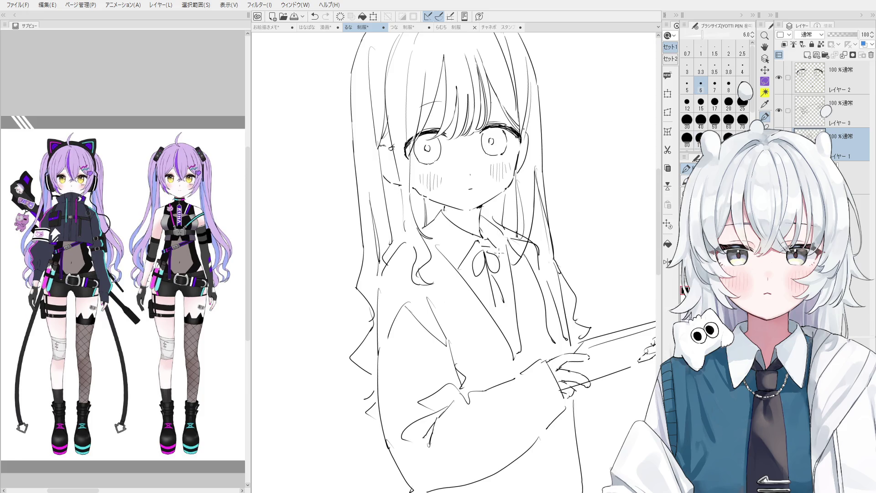
{"action": "key", "text": "ctrl+z"}
{"action": "left_click_drag", "start_coordinate": [507, 255], "coordinate": [506, 239]}
{"action": "key", "text": "e"}
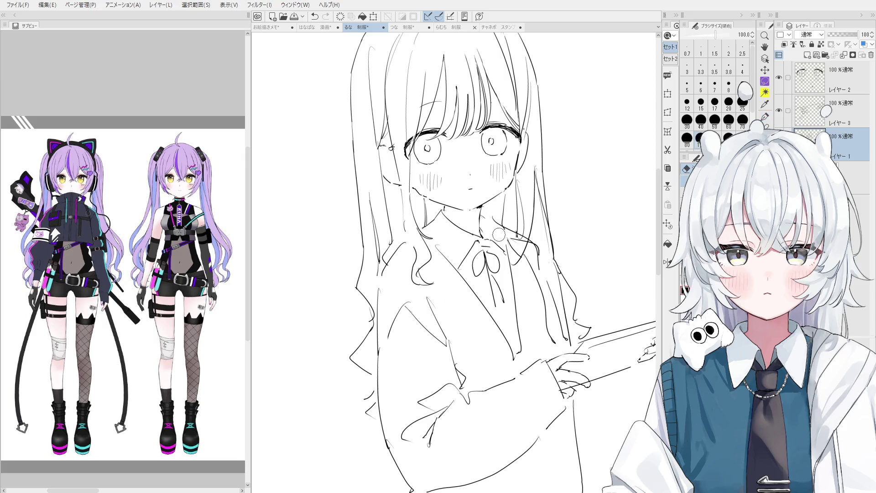
{"action": "key", "text": "p"}
{"action": "mouse_move", "coordinate": [483, 213]}
{"action": "left_mouse_down"}
{"action": "mouse_move", "coordinate": [508, 255]}
{"action": "mouse_move", "coordinate": [500, 241]}
{"action": "mouse_move", "coordinate": [507, 251]}
{"action": "mouse_move", "coordinate": [484, 237]}
{"action": "mouse_move", "coordinate": [443, 234]}
{"action": "mouse_move", "coordinate": [418, 252]}
{"action": "left_mouse_up"}
{"action": "key", "text": "ctrl+z"}
Step: Flip the canvas horizontally to draw the top collar strokes, then flip it back
{"action": "key", "text": "ctrl+z"}
{"action": "key", "text": "ctrl+z"}
{"action": "key", "text": "h"}
{"action": "key", "text": "ctrl+z"}
{"action": "key", "text": "e"}
{"action": "key", "text": "p"}
{"action": "key", "text": "e"}
{"action": "key", "text": "p"}
{"action": "mouse_move", "coordinate": [442, 211]}
{"action": "left_mouse_down"}
{"action": "mouse_move", "coordinate": [438, 235]}
{"action": "mouse_move", "coordinate": [443, 227]}
{"action": "left_mouse_up"}
{"action": "key", "text": "ctrl+z"}
{"action": "key", "text": "e"}
{"action": "key", "text": "p"}
{"action": "key", "text": "e"}
{"action": "key", "text": "p"}
{"action": "key", "text": "h"}
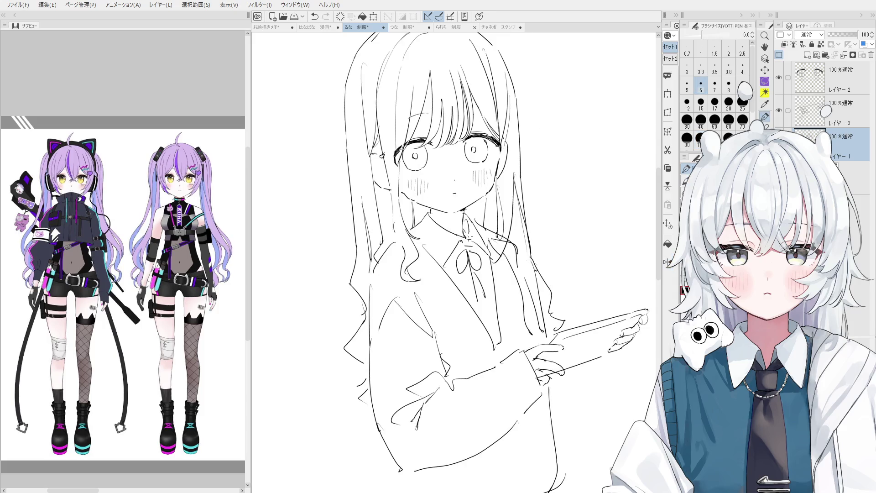
Step: Erase and redraw the collar strokes at the neck
{"action": "key", "text": "e"}
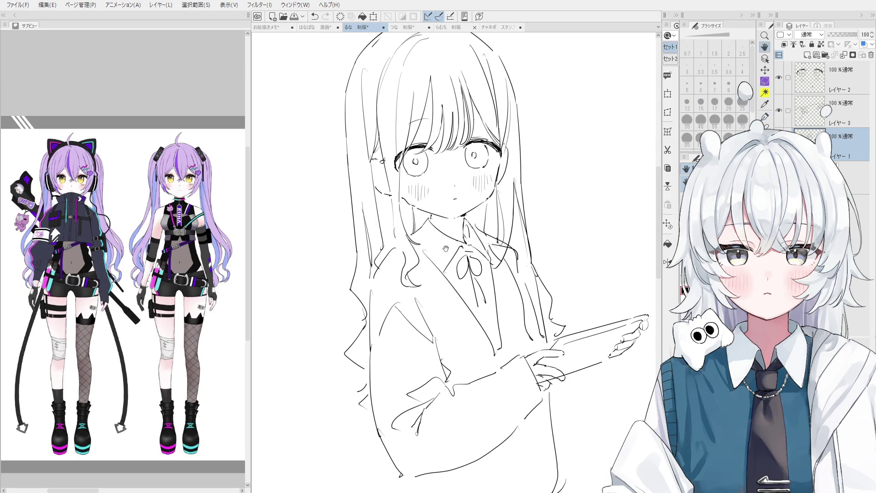
{"action": "scroll", "coordinate": [467, 236], "scroll_direction": "up", "scroll_amount": 2}
{"action": "left_click_drag", "start_coordinate": [467, 236], "coordinate": [465, 249]}
{"action": "key", "text": "p"}
{"action": "key", "text": "ctrl+z"}
{"action": "left_click_drag", "start_coordinate": [465, 218], "coordinate": [489, 331]}
Step: Erase the old ribbon and draw a new bow with hanging tails at the collar
{"action": "key", "text": "e"}
{"action": "key", "text": "p"}
{"action": "scroll", "coordinate": [469, 244], "scroll_direction": "down", "scroll_amount": 2}
{"action": "key", "text": "e"}
{"action": "key", "text": "p"}
{"action": "mouse_move", "coordinate": [459, 258]}
{"action": "left_mouse_down"}
{"action": "mouse_move", "coordinate": [464, 281]}
{"action": "mouse_move", "coordinate": [482, 281]}
{"action": "mouse_move", "coordinate": [475, 306]}
{"action": "left_mouse_up"}
{"action": "scroll", "coordinate": [456, 260], "scroll_direction": "down", "scroll_amount": 1}
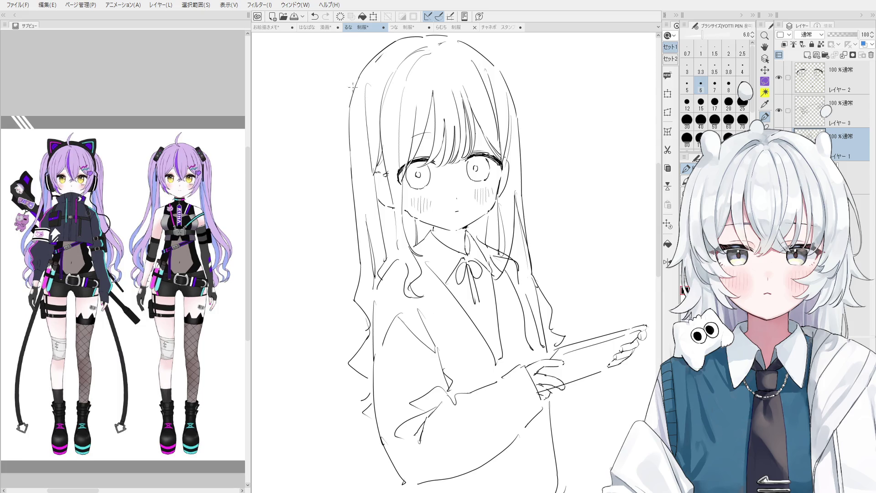
Step: Set the eraser to size 40 and touch up the hair's top and right edge
{"action": "scroll", "coordinate": [379, 59], "scroll_direction": "up", "scroll_amount": 1}
{"action": "scroll", "coordinate": [376, 115], "scroll_direction": "up", "scroll_amount": 1}
{"action": "key", "text": "e"}
{"action": "scroll", "coordinate": [376, 114], "scroll_direction": "down", "scroll_amount": 2}
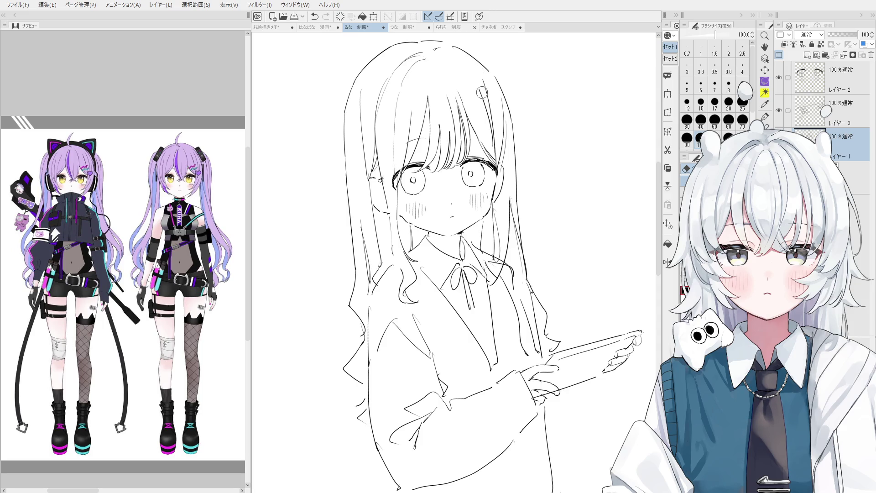
{"action": "left_click_drag", "start_coordinate": [476, 114], "coordinate": [461, 161]}
{"action": "key", "text": "["}
{"action": "key", "text": "["}
{"action": "key", "text": "["}
{"action": "key", "text": "bracketright"}
{"action": "key", "text": "bracketright"}
{"action": "key", "text": "bracketright"}
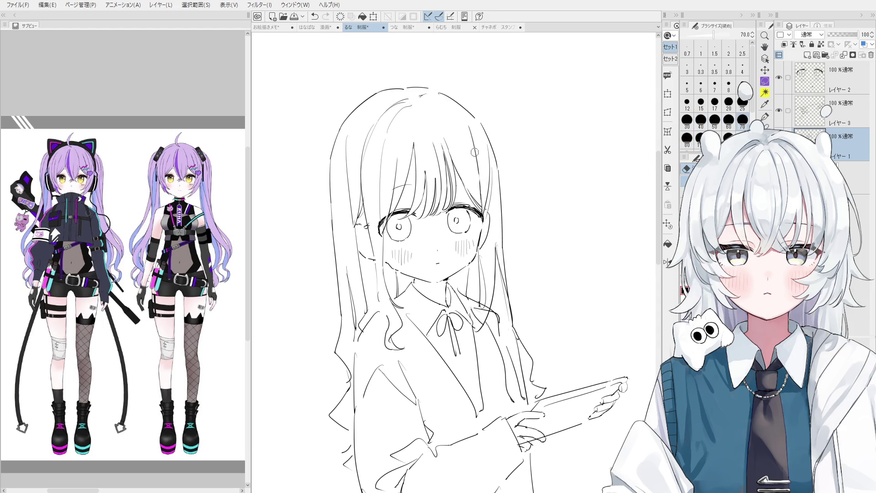
{"action": "key", "text": "p"}
{"action": "left_click_drag", "start_coordinate": [450, 107], "coordinate": [477, 182]}
{"action": "key", "text": "ctrl+z"}
{"action": "scroll", "coordinate": [473, 146], "scroll_direction": "down", "scroll_amount": 1}
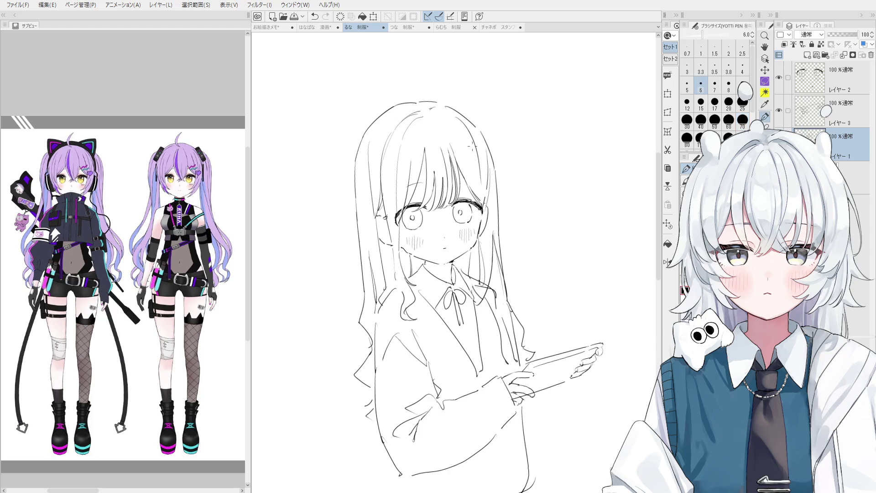
{"action": "left_click_drag", "start_coordinate": [484, 170], "coordinate": [486, 177]}
Step: Erase the stray bottom stroke and lower-right coat line with the eraser at size 170
{"action": "left_click_drag", "start_coordinate": [532, 286], "coordinate": [507, 183]}
{"action": "key", "text": "e"}
{"action": "key", "text": "bracketright"}
{"action": "key", "text": "bracketright"}
{"action": "key", "text": "bracketright"}
{"action": "left_click_drag", "start_coordinate": [466, 401], "coordinate": [493, 313]}
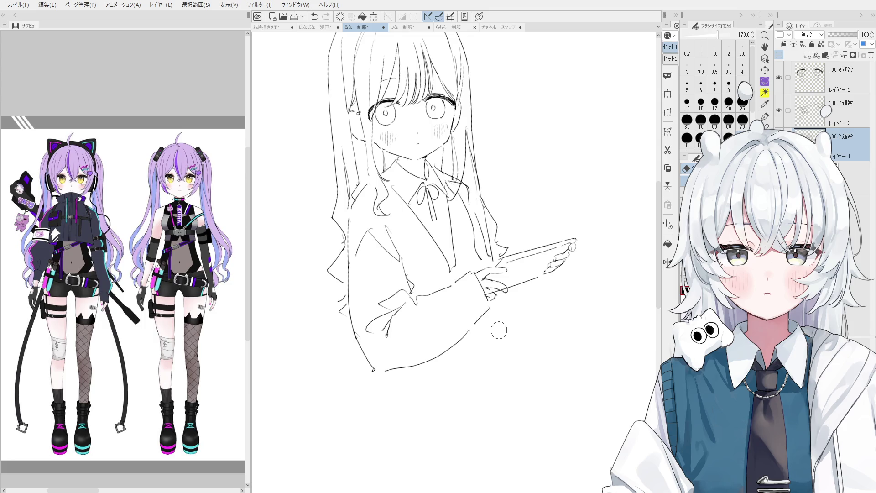
{"action": "key", "text": "p"}
{"action": "left_click_drag", "start_coordinate": [503, 291], "coordinate": [501, 343]}
{"action": "key", "text": "ctrl+z"}
{"action": "left_click_drag", "start_coordinate": [498, 307], "coordinate": [506, 397]}
{"action": "key", "text": "ctrl+z"}
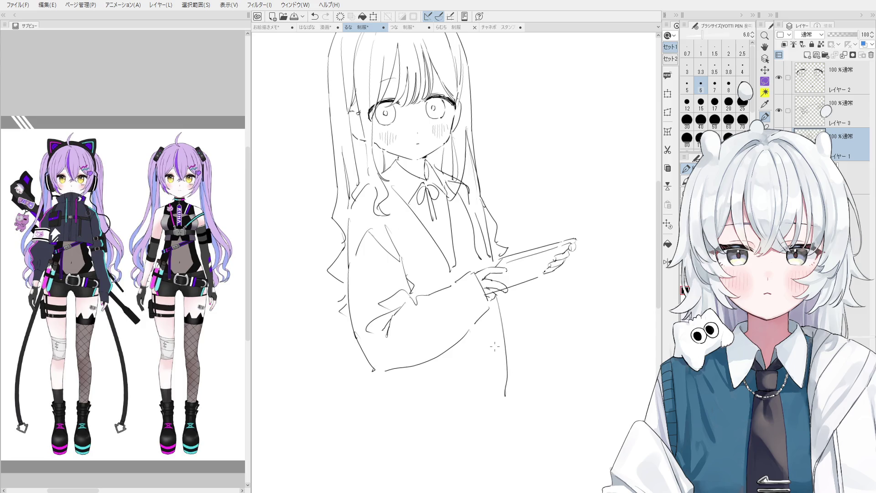
{"action": "scroll", "coordinate": [495, 347], "scroll_direction": "down", "scroll_amount": 1}
{"action": "key", "text": "e"}
{"action": "left_click_drag", "start_coordinate": [486, 306], "coordinate": [499, 370]}
Step: Redraw the blazer's lower-left side line, trimming its overlong tip
{"action": "key", "text": "p"}
{"action": "key", "text": "e"}
{"action": "key", "text": "p"}
{"action": "key", "text": "e"}
{"action": "key", "text": "p"}
{"action": "key", "text": "ctrl+z"}
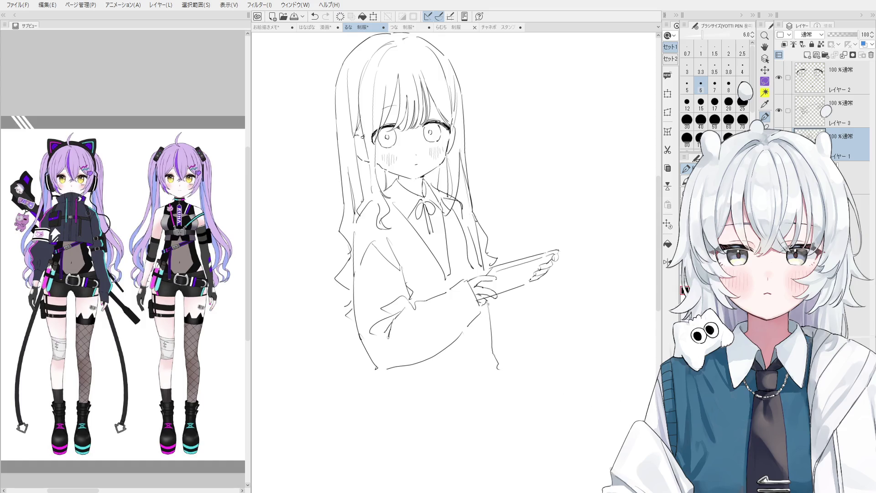
{"action": "mouse_move", "coordinate": [364, 346]}
{"action": "left_mouse_down"}
{"action": "mouse_move", "coordinate": [384, 425]}
{"action": "mouse_move", "coordinate": [376, 405]}
{"action": "mouse_move", "coordinate": [398, 437]}
{"action": "left_mouse_up"}
{"action": "key", "text": "e"}
{"action": "key", "text": "p"}
{"action": "key", "text": "e"}
{"action": "key", "text": "p"}
{"action": "key", "text": "ctrl+z"}
Step: Draw the coat's lower-left corner and first skirt lines beneath it
{"action": "mouse_move", "coordinate": [379, 402]}
{"action": "left_mouse_down"}
{"action": "mouse_move", "coordinate": [396, 409]}
{"action": "mouse_move", "coordinate": [433, 398]}
{"action": "left_mouse_up"}
{"action": "scroll", "coordinate": [455, 387], "scroll_direction": "down", "scroll_amount": 1}
{"action": "mouse_move", "coordinate": [395, 294]}
{"action": "left_mouse_down"}
{"action": "mouse_move", "coordinate": [427, 377]}
{"action": "mouse_move", "coordinate": [416, 409]}
{"action": "mouse_move", "coordinate": [435, 473]}
{"action": "left_mouse_up"}
{"action": "key", "text": "ctrl+z"}
{"action": "left_click_drag", "start_coordinate": [397, 404], "coordinate": [406, 441]}
{"action": "key", "text": "ctrl+z"}
{"action": "mouse_move", "coordinate": [396, 405]}
{"action": "left_mouse_down"}
{"action": "mouse_move", "coordinate": [408, 443]}
{"action": "mouse_move", "coordinate": [477, 426]}
{"action": "left_mouse_up"}
{"action": "key", "text": "ctrl+z"}
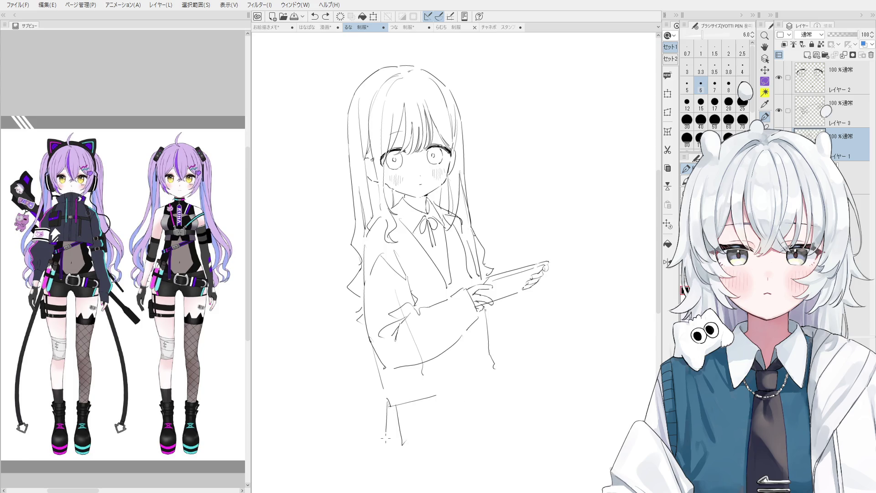
{"action": "mouse_move", "coordinate": [388, 403]}
{"action": "left_mouse_down"}
{"action": "mouse_move", "coordinate": [389, 442]}
{"action": "mouse_move", "coordinate": [454, 436]}
{"action": "mouse_move", "coordinate": [487, 355]}
{"action": "mouse_move", "coordinate": [476, 369]}
{"action": "mouse_move", "coordinate": [447, 373]}
{"action": "mouse_move", "coordinate": [432, 415]}
{"action": "left_mouse_up"}
Step: Add skirt lines running down from the hem, then rotate the canvas slightly upright
{"action": "key", "text": "ctrl+z"}
{"action": "left_click_drag", "start_coordinate": [427, 377], "coordinate": [451, 432]}
{"action": "key", "text": "ctrl+z"}
{"action": "left_click_drag", "start_coordinate": [426, 378], "coordinate": [445, 426]}
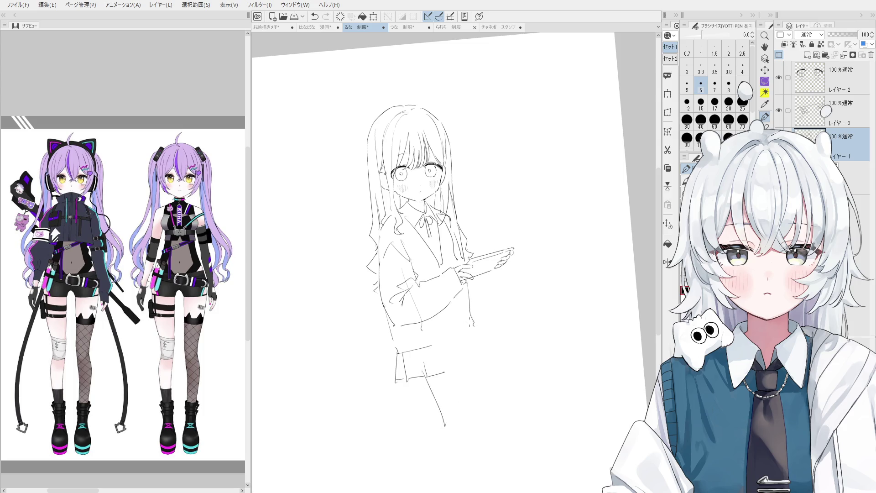
{"action": "key", "text": "ctrl+z"}
{"action": "left_click_drag", "start_coordinate": [471, 292], "coordinate": [479, 340]}
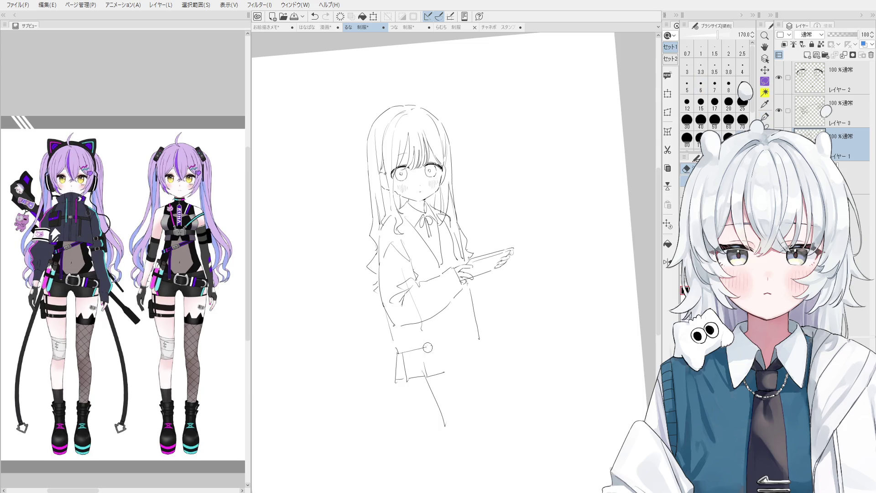
{"action": "mouse_move", "coordinate": [396, 354]}
{"action": "left_mouse_down"}
{"action": "mouse_move", "coordinate": [397, 364]}
{"action": "mouse_move", "coordinate": [425, 362]}
{"action": "mouse_move", "coordinate": [396, 361]}
{"action": "mouse_move", "coordinate": [407, 362]}
{"action": "left_mouse_up"}
{"action": "key", "text": "ctrl+z"}
{"action": "key", "text": "ctrl+z"}
{"action": "scroll", "coordinate": [438, 358], "scroll_direction": "up", "scroll_amount": 1}
{"action": "key", "text": "^"}
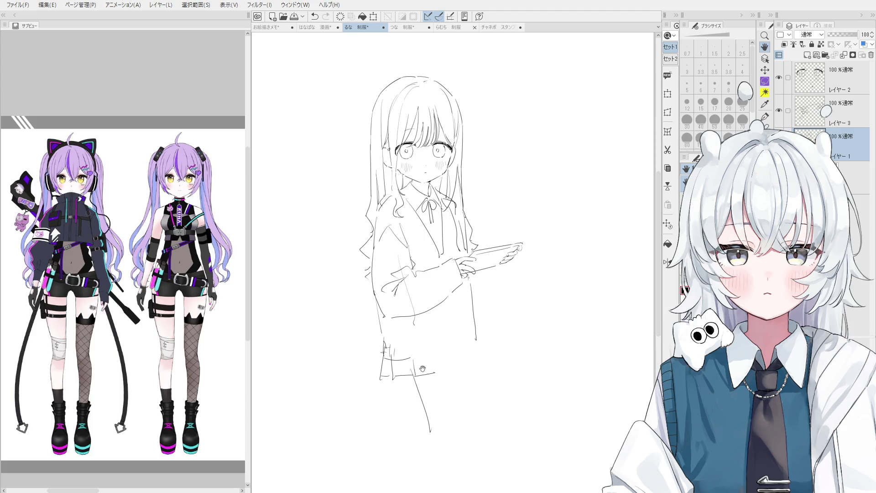
Step: Redraw the blazer's side line running down from the sleeve toward the skirt
{"action": "key", "text": "e"}
{"action": "scroll", "coordinate": [406, 356], "scroll_direction": "up", "scroll_amount": 3}
{"action": "key", "text": "p"}
{"action": "left_click_drag", "start_coordinate": [360, 271], "coordinate": [372, 328]}
{"action": "key", "text": "ctrl+z"}
{"action": "left_click_drag", "start_coordinate": [360, 272], "coordinate": [370, 358]}
{"action": "scroll", "coordinate": [367, 329], "scroll_direction": "down", "scroll_amount": 1}
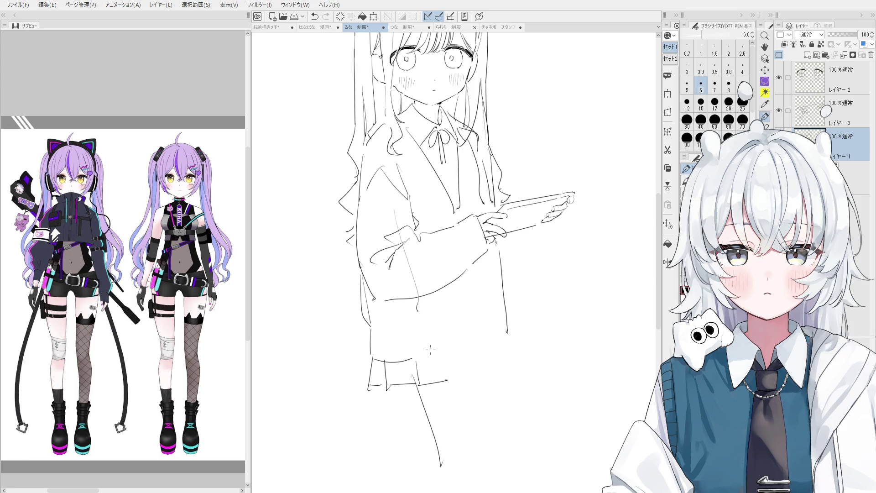
Step: Sketch the skirt's top edge and a vertical skirt edge line
{"action": "key", "text": "e"}
{"action": "key", "text": "p"}
{"action": "key", "text": "e"}
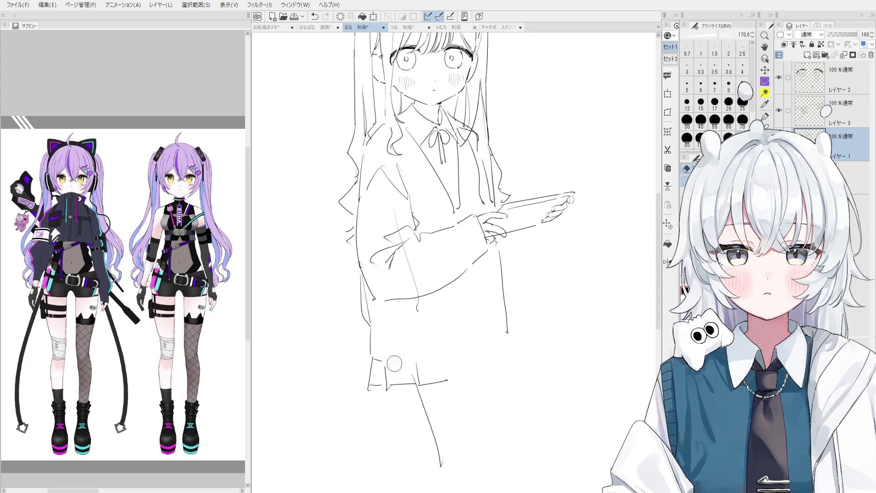
{"action": "key", "text": "p"}
{"action": "left_click_drag", "start_coordinate": [378, 359], "coordinate": [422, 363]}
{"action": "scroll", "coordinate": [425, 360], "scroll_direction": "down", "scroll_amount": 1}
{"action": "key", "text": "e"}
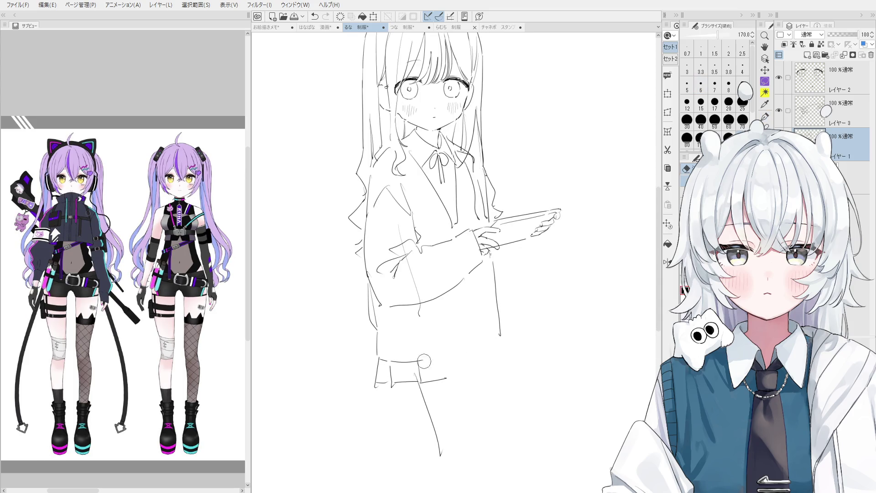
{"action": "key", "text": "p"}
{"action": "key", "text": "ctrl+z"}
{"action": "left_click_drag", "start_coordinate": [379, 359], "coordinate": [382, 381]}
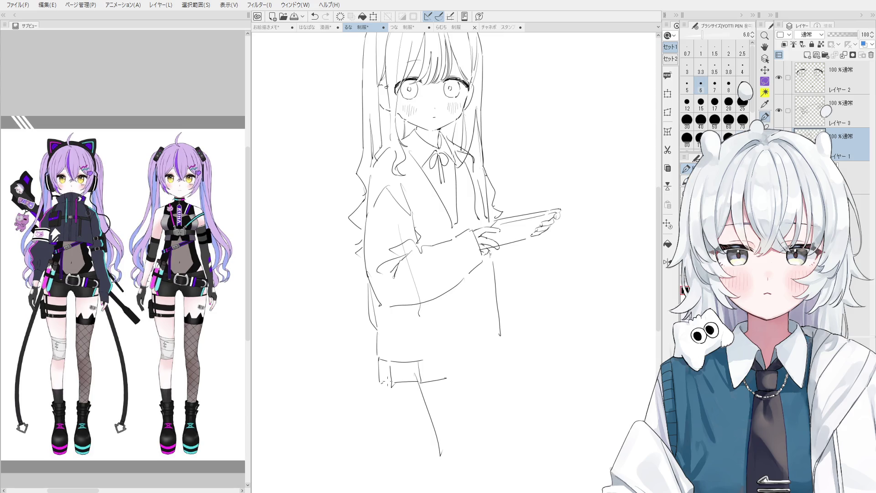
Step: Redraw the skirt-top line, making it slightly longer across the waist
{"action": "scroll", "coordinate": [465, 358], "scroll_direction": "up", "scroll_amount": 2}
{"action": "key", "text": "e"}
{"action": "key", "text": "p"}
{"action": "key", "text": "ctrl+z"}
{"action": "mouse_move", "coordinate": [411, 368]}
{"action": "left_mouse_down"}
{"action": "mouse_move", "coordinate": [457, 362]}
{"action": "mouse_move", "coordinate": [372, 368]}
{"action": "mouse_move", "coordinate": [433, 368]}
{"action": "left_mouse_up"}
{"action": "key", "text": "e"}
{"action": "key", "text": "p"}
{"action": "key", "text": "ctrl+z"}
{"action": "left_click_drag", "start_coordinate": [374, 368], "coordinate": [455, 363]}
{"action": "key", "text": "e"}
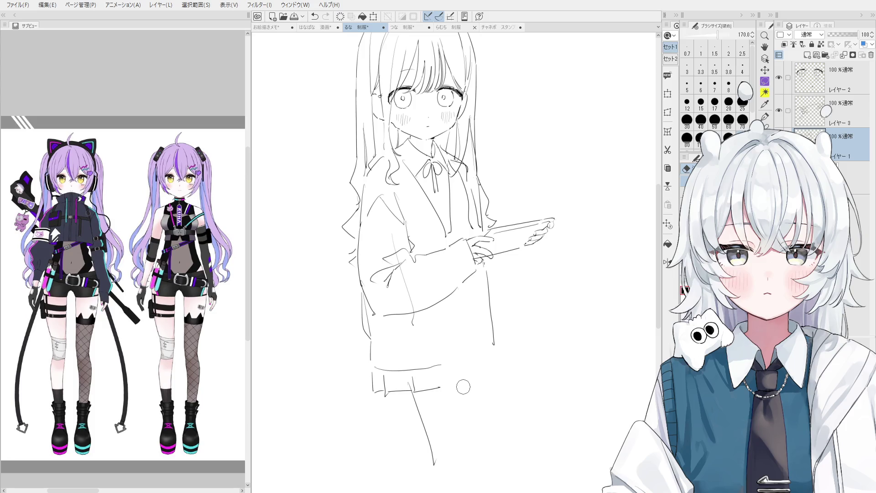
Step: Reposition the canvas and redraw the sleeve-to-hem stroke with the size 6 pen, retrying several times
{"action": "mouse_move", "coordinate": [481, 353]}
{"action": "left_mouse_down"}
{"action": "mouse_move", "coordinate": [462, 314]}
{"action": "mouse_move", "coordinate": [485, 352]}
{"action": "mouse_move", "coordinate": [494, 326]}
{"action": "left_mouse_up"}
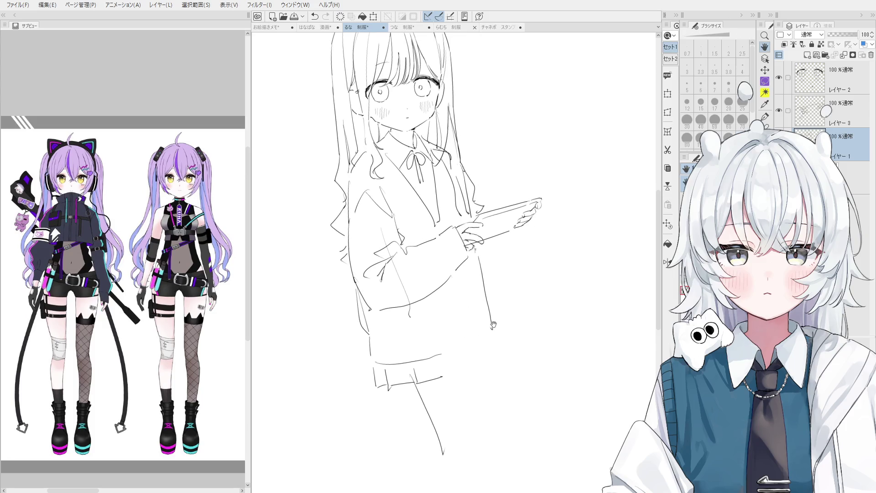
{"action": "key", "text": "p"}
{"action": "key", "text": "e"}
{"action": "scroll", "coordinate": [480, 262], "scroll_direction": "up", "scroll_amount": 3}
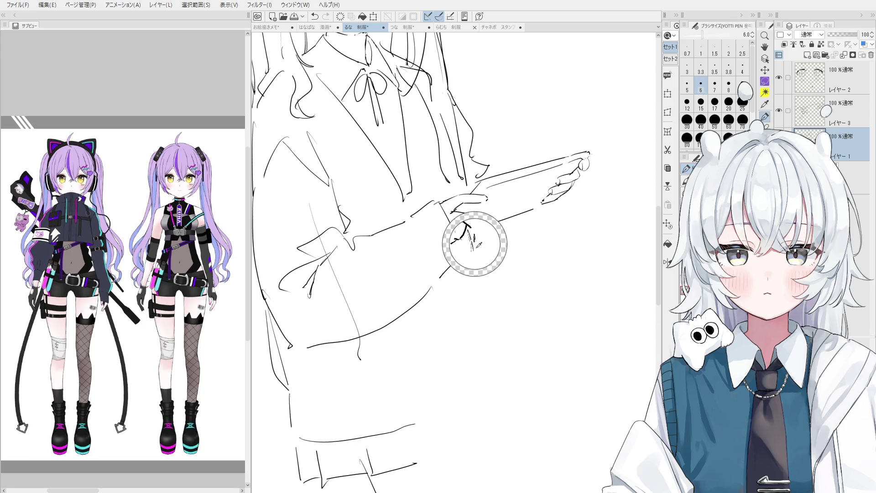
{"action": "scroll", "coordinate": [474, 237], "scroll_direction": "up", "scroll_amount": 2}
{"action": "key", "text": "p"}
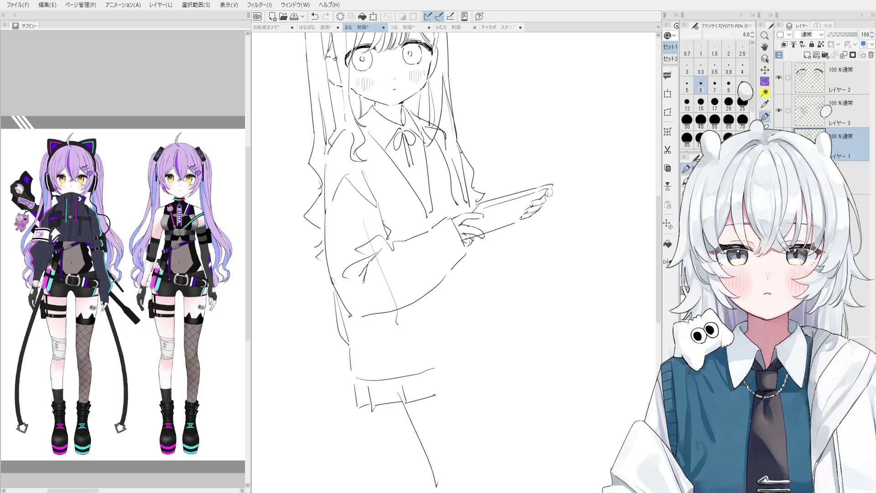
{"action": "mouse_move", "coordinate": [477, 240]}
{"action": "left_mouse_down"}
{"action": "mouse_move", "coordinate": [496, 292]}
{"action": "mouse_move", "coordinate": [497, 337]}
{"action": "left_mouse_up"}
{"action": "key", "text": "ctrl+z"}
{"action": "key", "text": "ctrl+z"}
{"action": "key", "text": "ctrl+z"}
{"action": "left_click_drag", "start_coordinate": [475, 243], "coordinate": [512, 336]}
Step: Erase the stray mark at the skirt's left edge with the 170 eraser and redraw that edge
{"action": "key", "text": "ctrl+z"}
{"action": "left_click_drag", "start_coordinate": [480, 242], "coordinate": [506, 329]}
{"action": "key", "text": "ctrl+z"}
{"action": "mouse_move", "coordinate": [480, 242]}
{"action": "left_mouse_down"}
{"action": "mouse_move", "coordinate": [503, 338]}
{"action": "mouse_move", "coordinate": [521, 343]}
{"action": "left_mouse_up"}
{"action": "key", "text": "e"}
{"action": "left_click_drag", "start_coordinate": [368, 347], "coordinate": [366, 345]}
{"action": "left_click_drag", "start_coordinate": [355, 292], "coordinate": [374, 382]}
{"action": "key", "text": "p"}
{"action": "key", "text": "ctrl+z"}
{"action": "key", "text": "ctrl+z"}
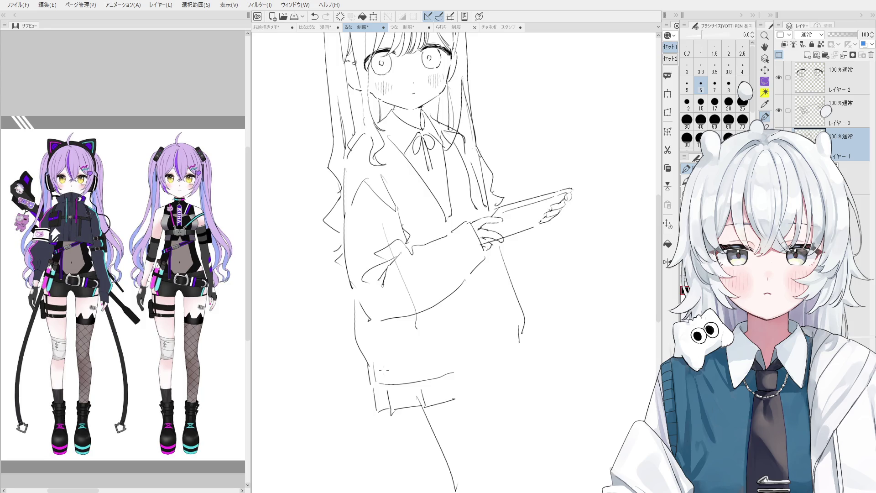
Step: Zoom in and try extending the sweater's right edge downward
{"action": "scroll", "coordinate": [423, 350], "scroll_direction": "up", "scroll_amount": 2}
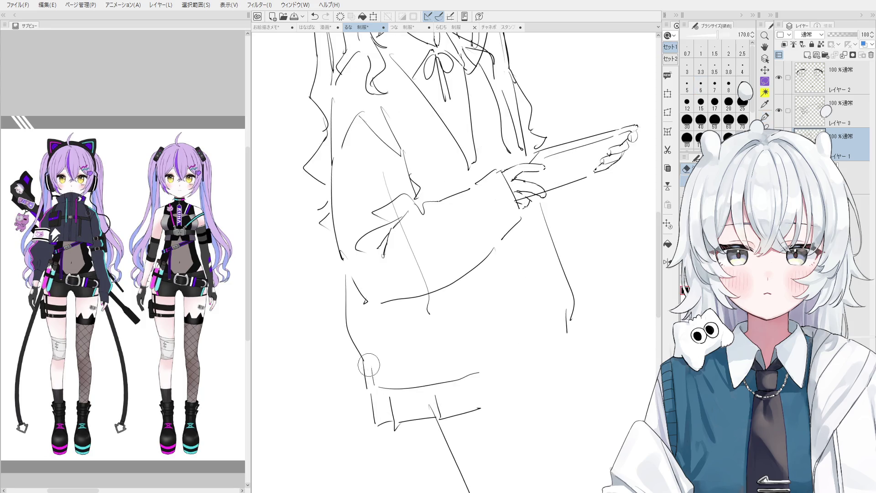
{"action": "scroll", "coordinate": [366, 372], "scroll_direction": "down", "scroll_amount": 1}
{"action": "scroll", "coordinate": [377, 387], "scroll_direction": "down", "scroll_amount": 1}
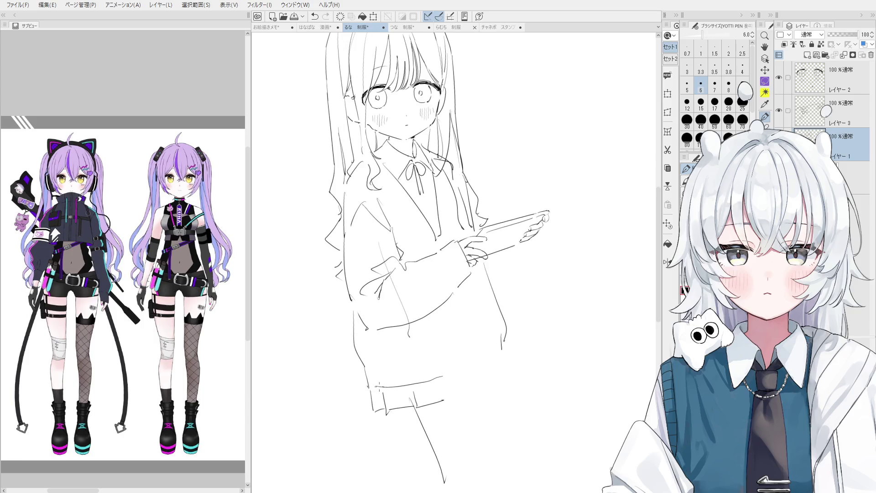
{"action": "scroll", "coordinate": [456, 388], "scroll_direction": "down", "scroll_amount": 1}
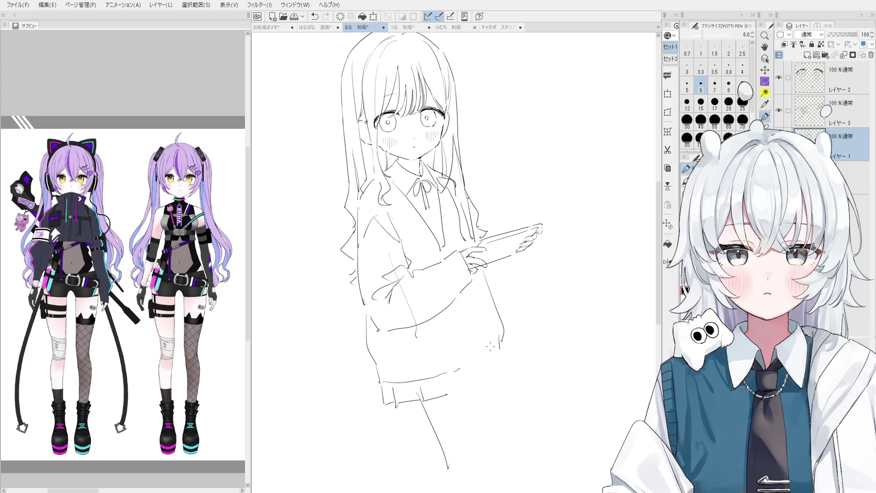
{"action": "mouse_move", "coordinate": [502, 337]}
{"action": "left_mouse_down"}
{"action": "mouse_move", "coordinate": [498, 352]}
{"action": "mouse_move", "coordinate": [467, 366]}
{"action": "mouse_move", "coordinate": [499, 358]}
{"action": "left_mouse_up"}
{"action": "key", "text": "ctrl+z"}
Step: Draw the hem stroke rising to the right at the sweater's bottom, redrawing it a bit longer
{"action": "mouse_move", "coordinate": [447, 394]}
{"action": "left_mouse_down"}
{"action": "mouse_move", "coordinate": [465, 394]}
{"action": "mouse_move", "coordinate": [505, 367]}
{"action": "left_mouse_up"}
{"action": "key", "text": "ctrl+z"}
{"action": "key", "text": "ctrl+z"}
{"action": "key", "text": "ctrl+z"}
{"action": "key", "text": "ctrl+z"}
{"action": "key", "text": "ctrl+z"}
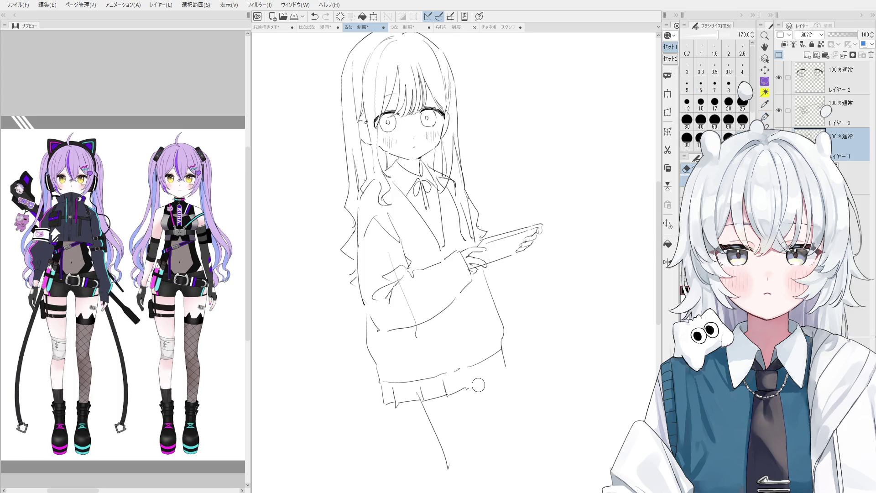
{"action": "left_click_drag", "start_coordinate": [470, 388], "coordinate": [504, 365]}
{"action": "key", "text": "ctrl+z"}
{"action": "key", "text": "ctrl+z"}
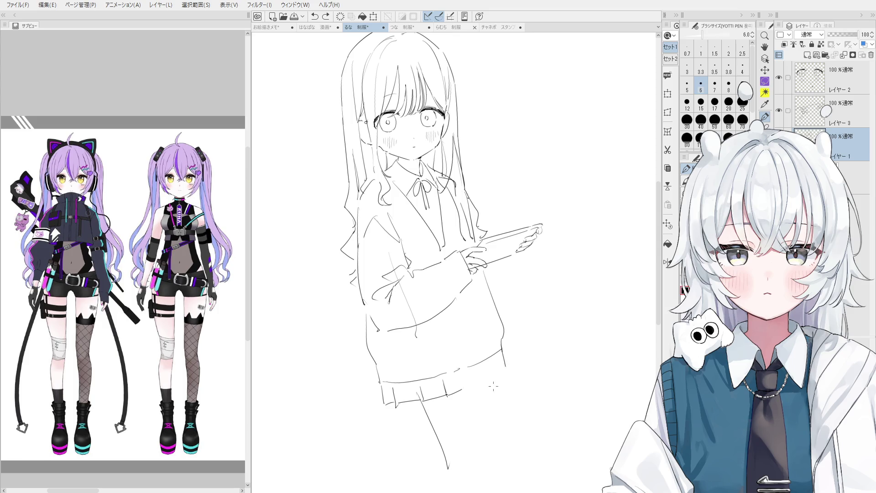
{"action": "mouse_move", "coordinate": [470, 389]}
{"action": "left_mouse_down"}
{"action": "mouse_move", "coordinate": [505, 368]}
{"action": "mouse_move", "coordinate": [502, 360]}
{"action": "left_mouse_up"}
Step: Straighten the canvas rotation and erase the faint line below the skirt
{"action": "scroll", "coordinate": [484, 402], "scroll_direction": "down", "scroll_amount": 3}
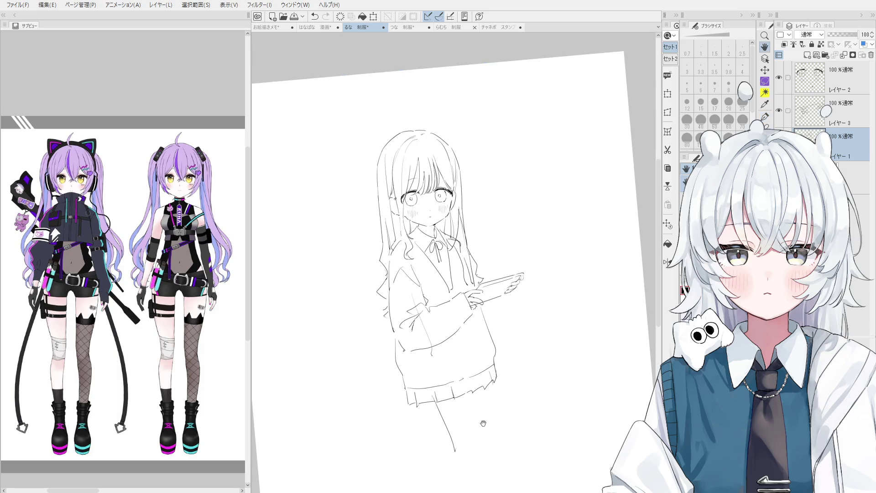
{"action": "key", "text": "ctrl+0"}
{"action": "scroll", "coordinate": [454, 356], "scroll_direction": "up", "scroll_amount": 3}
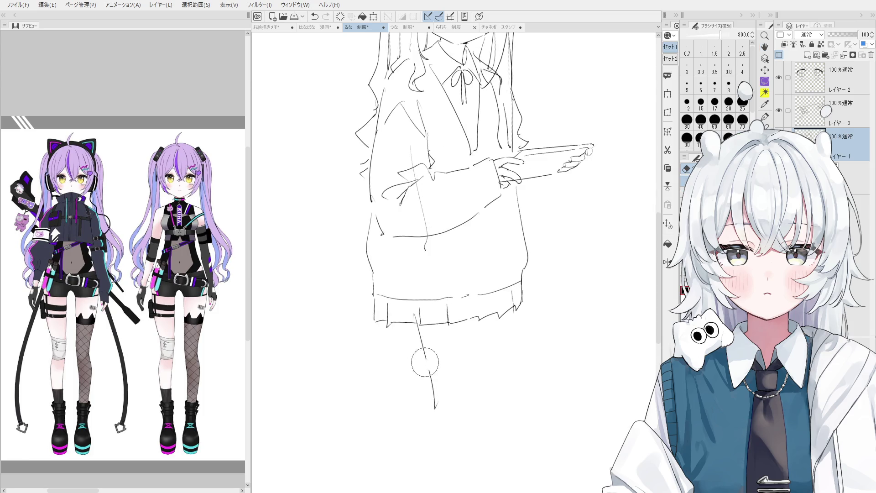
{"action": "left_click_drag", "start_coordinate": [429, 366], "coordinate": [438, 411]}
{"action": "key", "text": "p"}
Step: Sketch the leg lines running down from under the skirt, retrying until they sit right
{"action": "left_click_drag", "start_coordinate": [413, 324], "coordinate": [447, 416]}
{"action": "left_click_drag", "start_coordinate": [467, 329], "coordinate": [487, 407]}
{"action": "key", "text": "ctrl+z"}
{"action": "key", "text": "ctrl+z"}
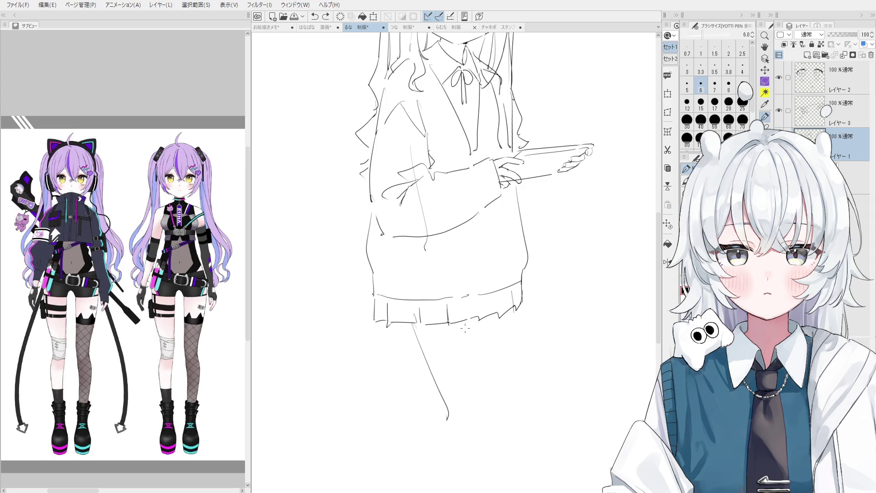
{"action": "left_click_drag", "start_coordinate": [462, 319], "coordinate": [482, 386]}
{"action": "scroll", "coordinate": [482, 385], "scroll_direction": "down", "scroll_amount": 2}
{"action": "key", "text": "ctrl+z"}
{"action": "key", "text": "ctrl+z"}
{"action": "left_click_drag", "start_coordinate": [410, 290], "coordinate": [444, 412]}
{"action": "key", "text": "ctrl+z"}
{"action": "left_click_drag", "start_coordinate": [421, 301], "coordinate": [457, 413]}
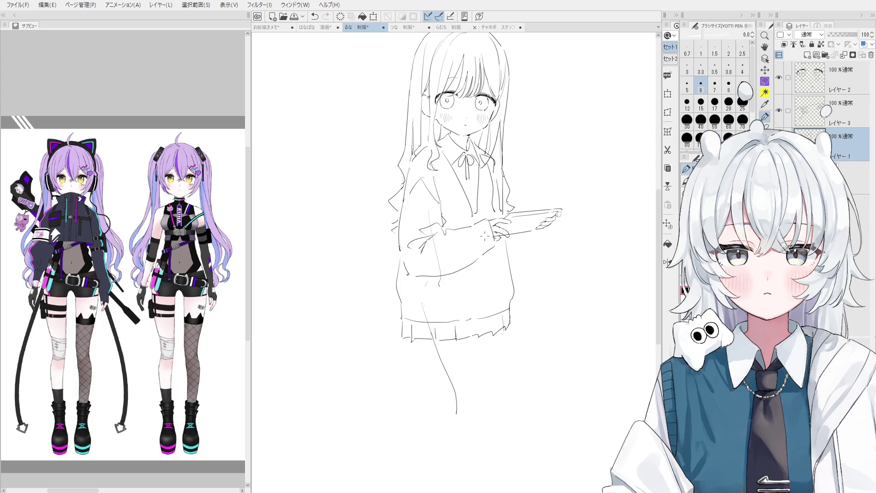
Step: Add a short centre line inside the sweater
{"action": "mouse_move", "coordinate": [433, 187]}
{"action": "left_mouse_down"}
{"action": "mouse_move", "coordinate": [439, 238]}
{"action": "mouse_move", "coordinate": [429, 310]}
{"action": "left_mouse_up"}
{"action": "key", "text": "ctrl+z"}
{"action": "left_click_drag", "start_coordinate": [432, 270], "coordinate": [425, 305]}
Step: Rotate the canvas slightly and draw a long leg line down from the hem
{"action": "left_click_drag", "start_coordinate": [498, 293], "coordinate": [484, 378]}
{"action": "key", "text": "minus"}
{"action": "key", "text": "minus"}
{"action": "key", "text": "minus"}
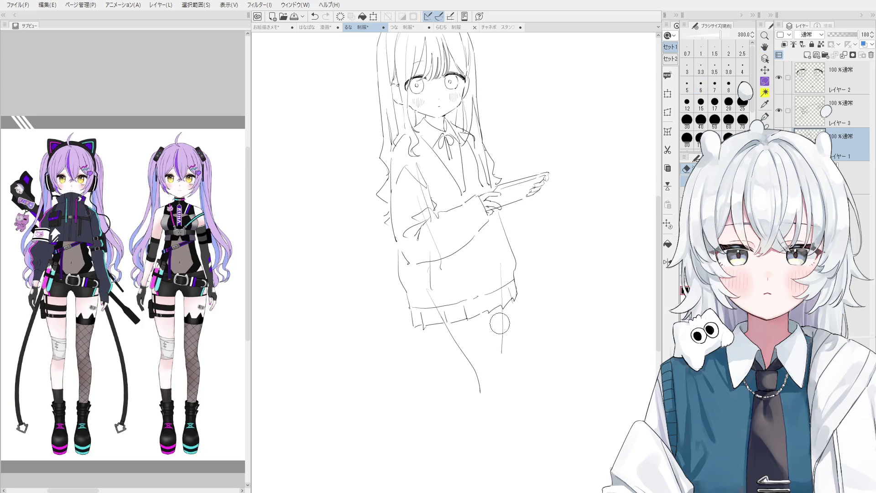
{"action": "mouse_move", "coordinate": [496, 292]}
{"action": "left_mouse_down"}
{"action": "mouse_move", "coordinate": [484, 409]}
{"action": "mouse_move", "coordinate": [458, 463]}
{"action": "left_mouse_up"}
{"action": "key", "text": "ctrl+z"}
{"action": "left_click_drag", "start_coordinate": [478, 385], "coordinate": [457, 470]}
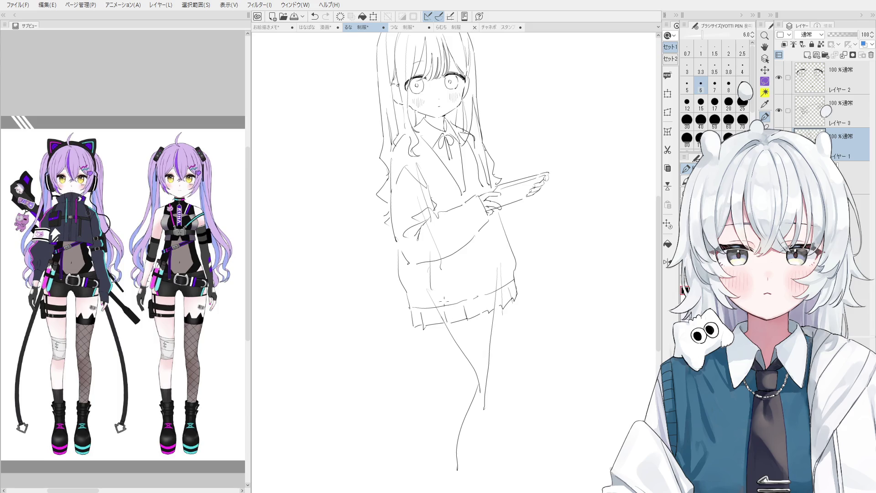
Step: Erase the sweater's left edge with the 300px eraser and redraw it with the 6px pen
{"action": "key", "text": "e"}
{"action": "scroll", "coordinate": [433, 256], "scroll_direction": "up", "scroll_amount": 1}
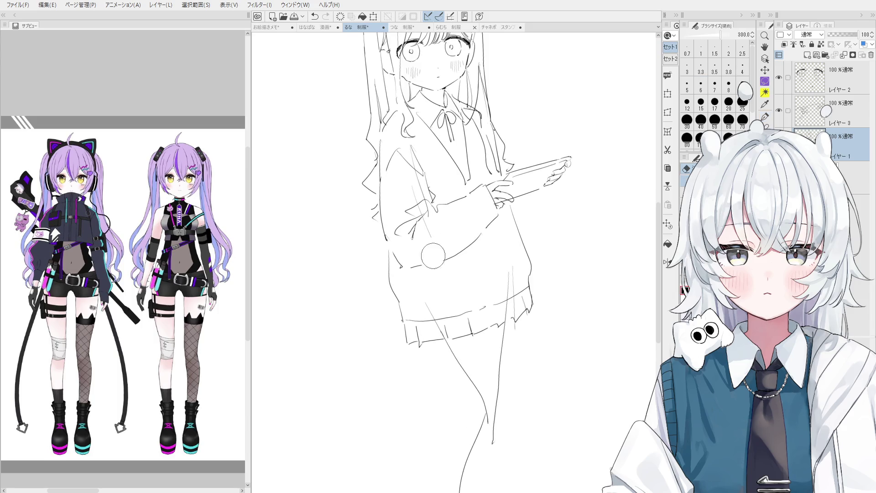
{"action": "scroll", "coordinate": [432, 257], "scroll_direction": "down", "scroll_amount": 1}
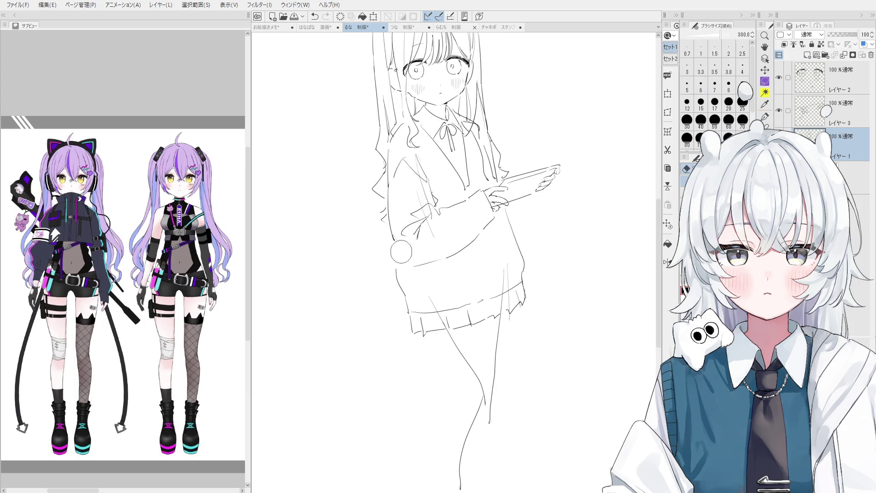
{"action": "mouse_move", "coordinate": [403, 256]}
{"action": "left_mouse_down"}
{"action": "mouse_move", "coordinate": [392, 219]}
{"action": "mouse_move", "coordinate": [399, 254]}
{"action": "left_mouse_up"}
{"action": "key", "text": "p"}
{"action": "key", "text": "ctrl+z"}
{"action": "left_click_drag", "start_coordinate": [388, 189], "coordinate": [400, 255]}
Step: Try short strokes along the left hair edge, undoing the unsatisfactory ones
{"action": "key", "text": "e"}
{"action": "key", "text": "p"}
{"action": "mouse_move", "coordinate": [388, 224]}
{"action": "left_mouse_down"}
{"action": "mouse_move", "coordinate": [376, 199]}
{"action": "mouse_move", "coordinate": [373, 224]}
{"action": "mouse_move", "coordinate": [389, 252]}
{"action": "mouse_move", "coordinate": [374, 232]}
{"action": "mouse_move", "coordinate": [388, 223]}
{"action": "mouse_move", "coordinate": [377, 228]}
{"action": "left_mouse_up"}
{"action": "key", "text": "ctrl+z"}
{"action": "scroll", "coordinate": [384, 224], "scroll_direction": "down", "scroll_amount": 1}
{"action": "key", "text": "ctrl+z"}
{"action": "key", "text": "e"}
{"action": "key", "text": "p"}
{"action": "key", "text": "e"}
{"action": "key", "text": "p"}
{"action": "left_click_drag", "start_coordinate": [384, 197], "coordinate": [372, 227]}
{"action": "key", "text": "ctrl+z"}
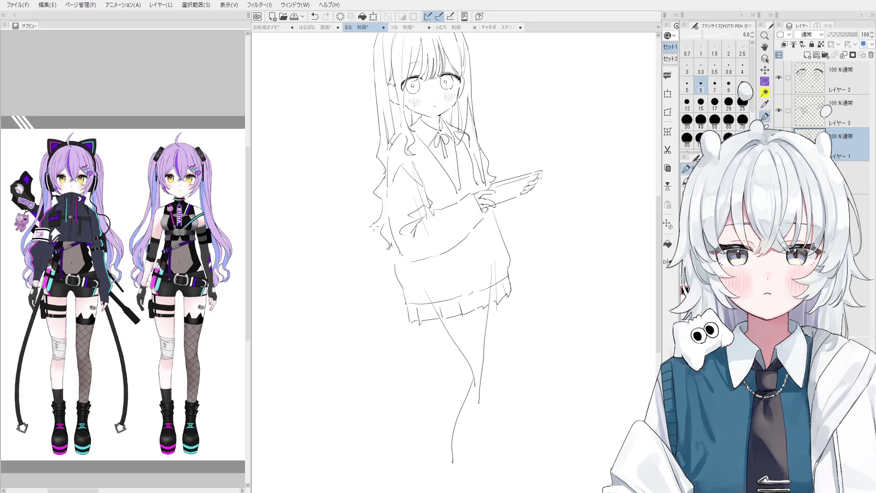
Step: Clean the hair edge and redraw the short stroke where sweater meets hair
{"action": "scroll", "coordinate": [383, 219], "scroll_direction": "up", "scroll_amount": 2}
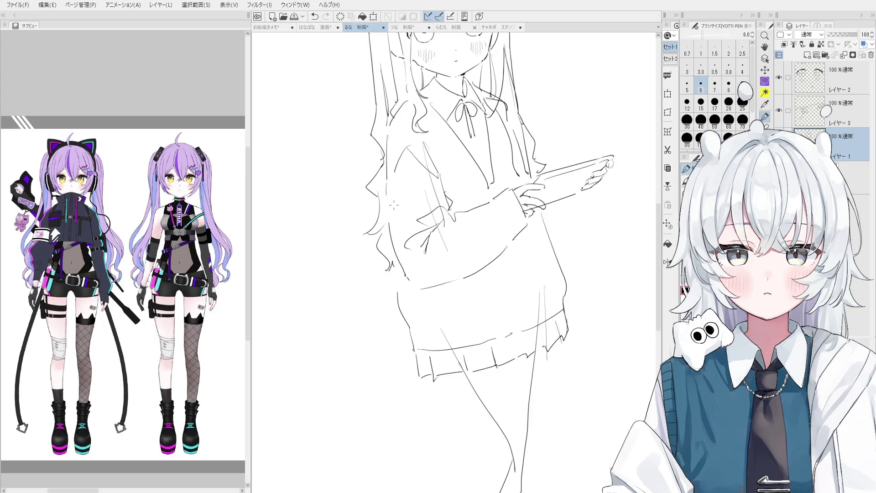
{"action": "key", "text": "e"}
{"action": "mouse_move", "coordinate": [394, 204]}
{"action": "left_mouse_down"}
{"action": "mouse_move", "coordinate": [386, 146]}
{"action": "mouse_move", "coordinate": [386, 228]}
{"action": "left_mouse_up"}
{"action": "key", "text": "p"}
{"action": "key", "text": "ctrl+z"}
{"action": "scroll", "coordinate": [392, 217], "scroll_direction": "down", "scroll_amount": 2}
{"action": "key", "text": "ctrl+z"}
{"action": "left_click_drag", "start_coordinate": [392, 166], "coordinate": [386, 229]}
{"action": "key", "text": "ctrl+z"}
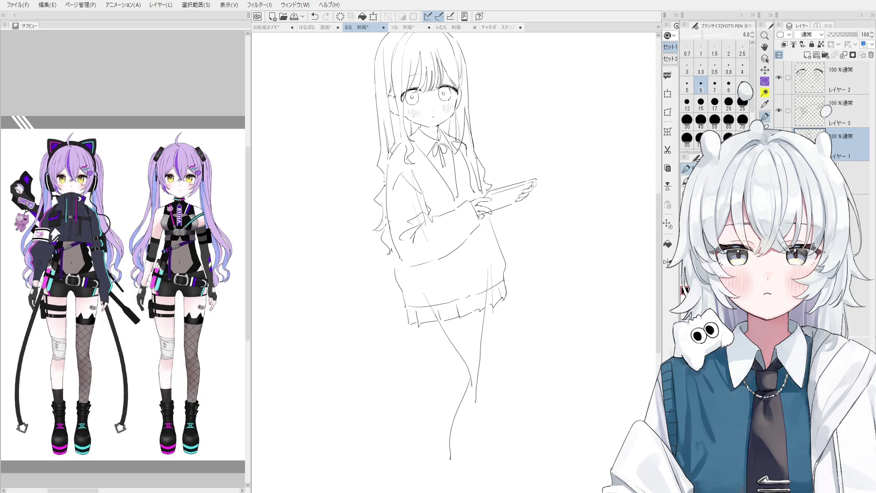
Step: Attempt a short stroke at the sweater's side, then undo it
{"action": "key", "text": "e"}
{"action": "key", "text": "p"}
{"action": "left_click_drag", "start_coordinate": [404, 252], "coordinate": [441, 248]}
{"action": "key", "text": "ctrl+z"}
{"action": "key", "text": "ctrl+z"}
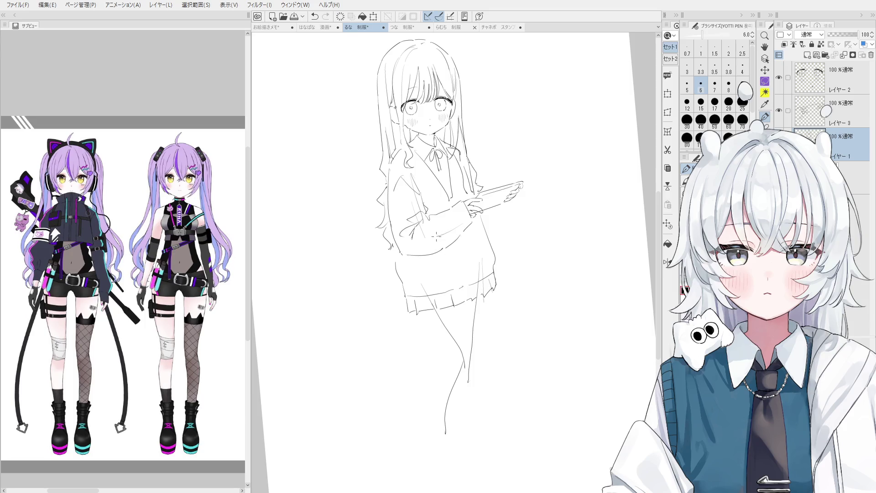
Step: Remove the small stroke by the sleeve and add a short touch-up line at the left shoulder
{"action": "key", "text": "ctrl+z"}
{"action": "key", "text": "e"}
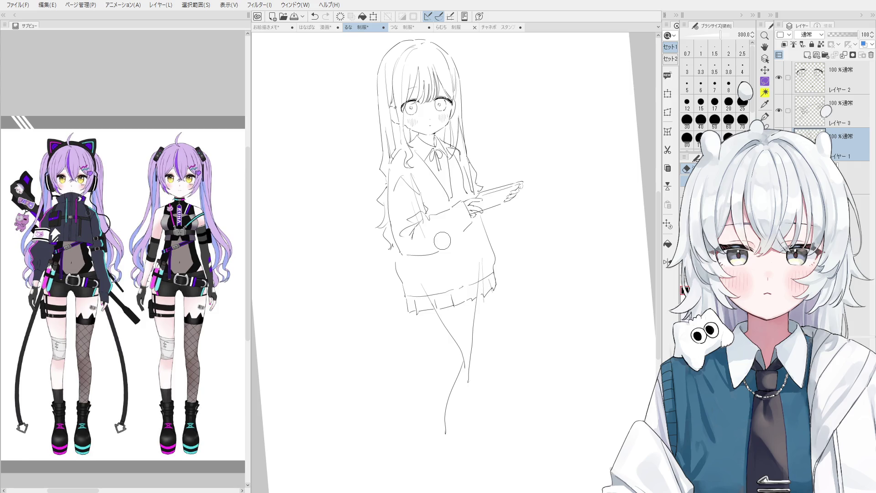
{"action": "key", "text": "p"}
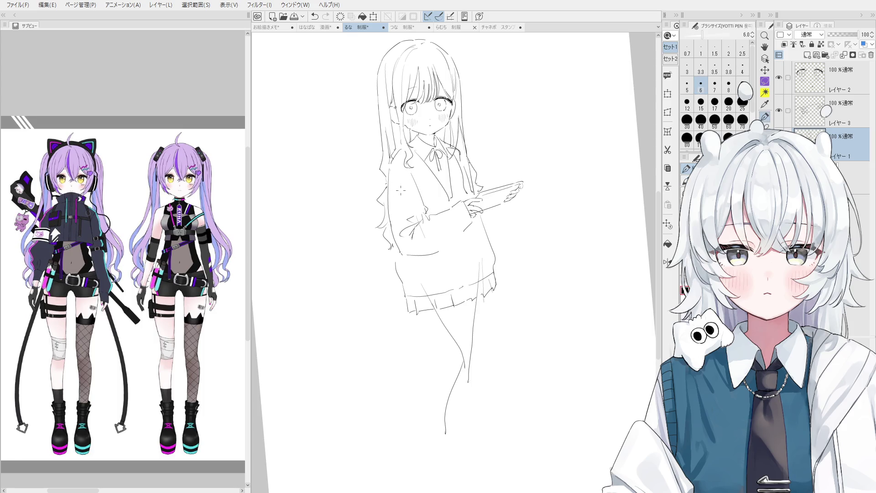
{"action": "key", "text": "ctrl+z"}
{"action": "key", "text": "ctrl+y"}
{"action": "key", "text": "ctrl+z"}
{"action": "left_click_drag", "start_coordinate": [396, 172], "coordinate": [413, 174]}
Step: Straighten the canvas and add short detail strokes by the waist and near the sleeve
{"action": "key", "text": "ctrl+0"}
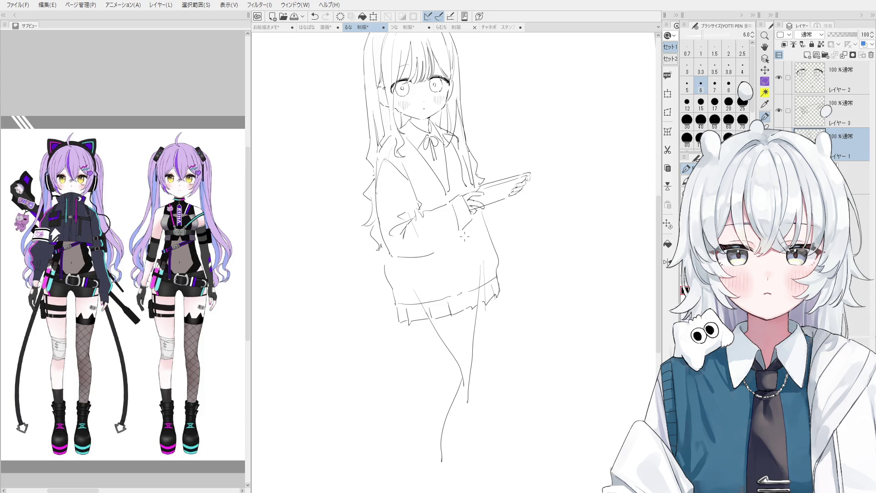
{"action": "key", "text": "ctrl+z"}
{"action": "left_click_drag", "start_coordinate": [441, 251], "coordinate": [456, 246]}
{"action": "left_click_drag", "start_coordinate": [419, 219], "coordinate": [427, 239]}
{"action": "key", "text": "ctrl+z"}
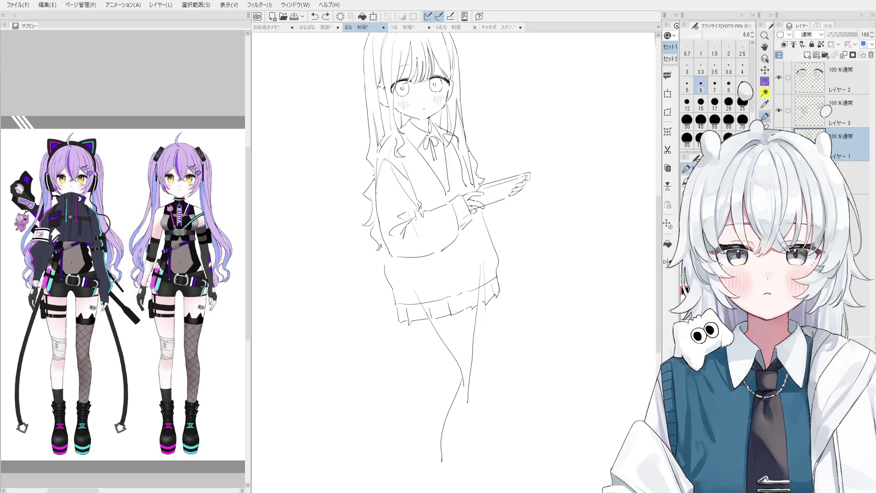